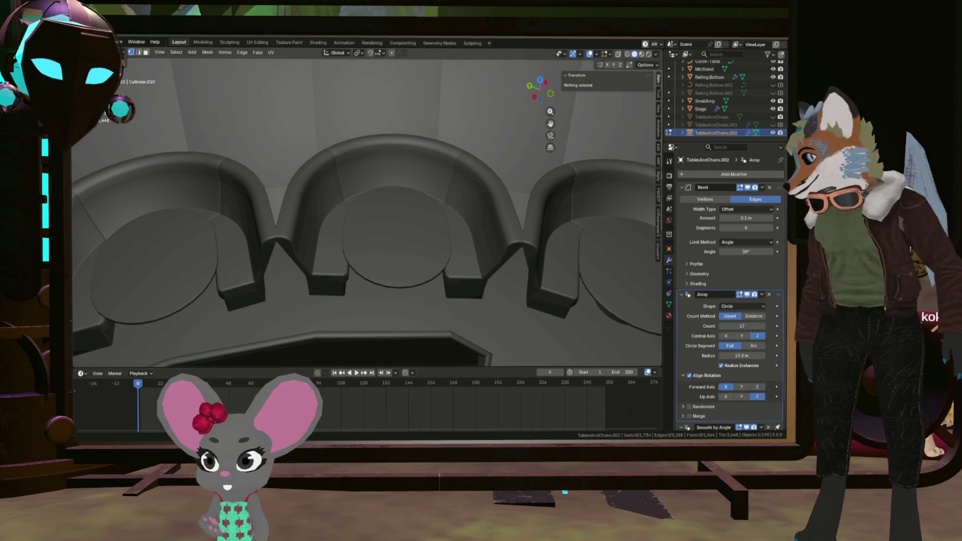
# Step: Orbit around the booth seat ring, stage and tables, ending close to the seat geometry
pyautogui.moveTo(361, 226); pyautogui.dragTo(306, 325, button='middle')
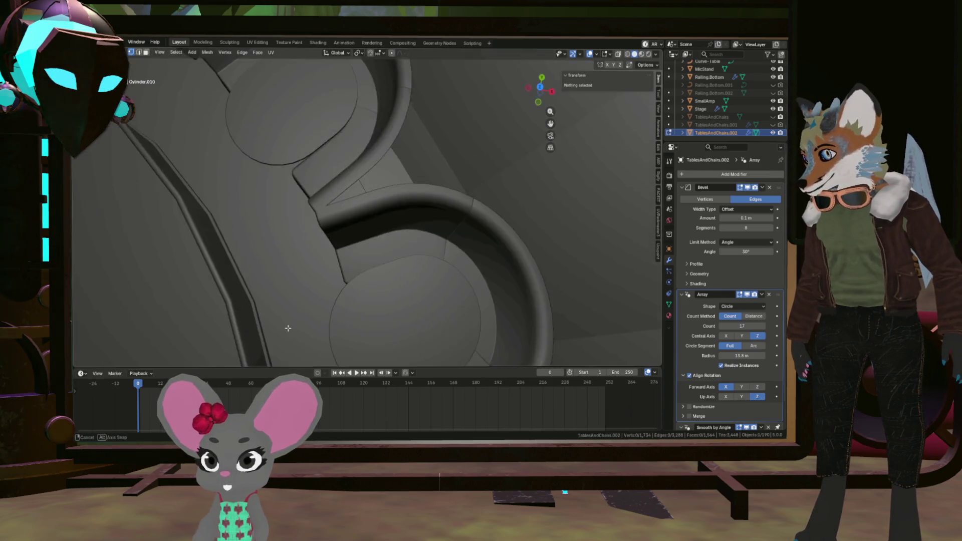
pyautogui.scroll(-5, 305, 325)
pyautogui.scroll(5, 306, 325)
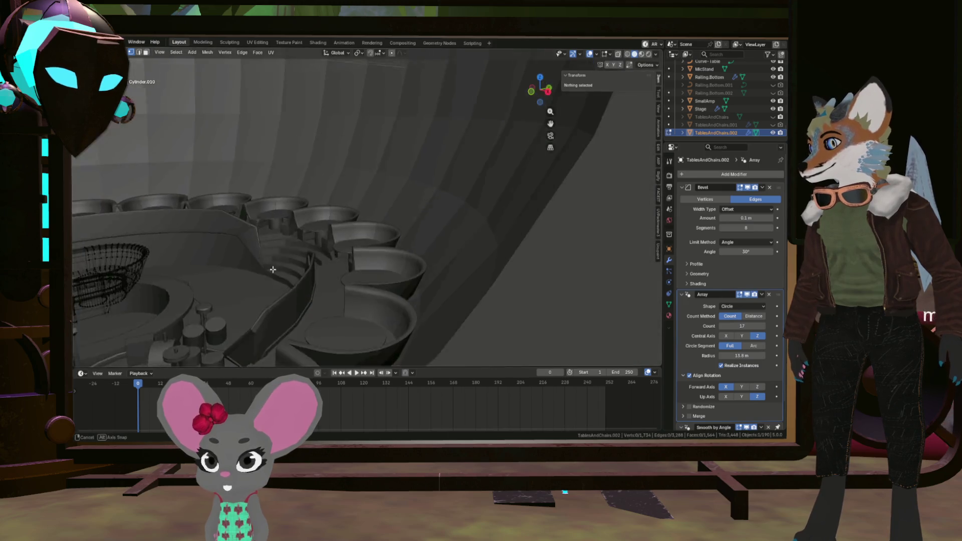
pyautogui.moveTo(306, 325)
pyautogui.mouseDown(button='middle')
pyautogui.moveTo(303, 224)
pyautogui.moveTo(315, 234)
pyautogui.moveTo(210, 280)
pyautogui.mouseUp(button='middle')
pyautogui.scroll(4, 263, 239)
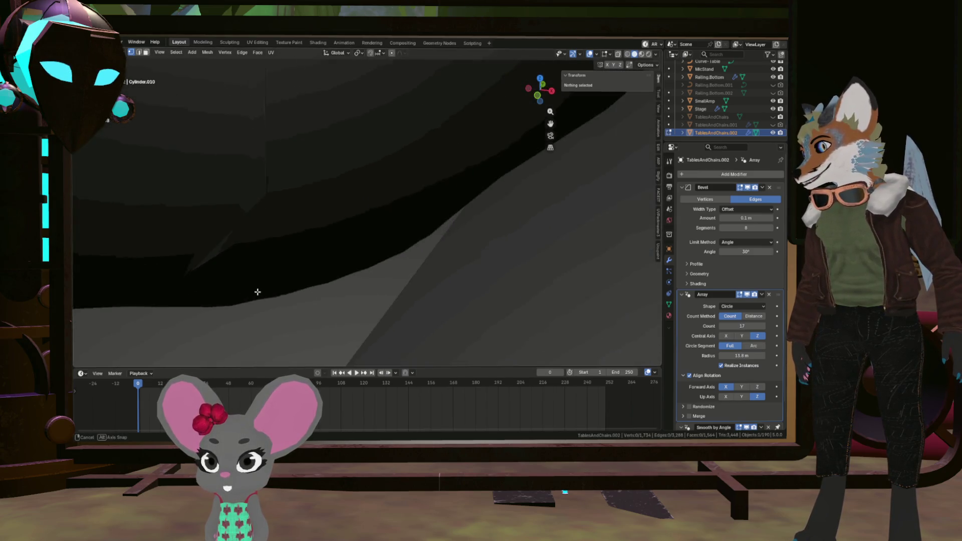
pyautogui.moveTo(210, 280)
pyautogui.mouseDown(button='middle')
pyautogui.moveTo(286, 340)
pyautogui.moveTo(257, 337)
pyautogui.moveTo(232, 282)
pyautogui.moveTo(200, 253)
pyautogui.moveTo(233, 254)
pyautogui.moveTo(348, 303)
pyautogui.moveTo(282, 281)
pyautogui.mouseUp(button='middle')
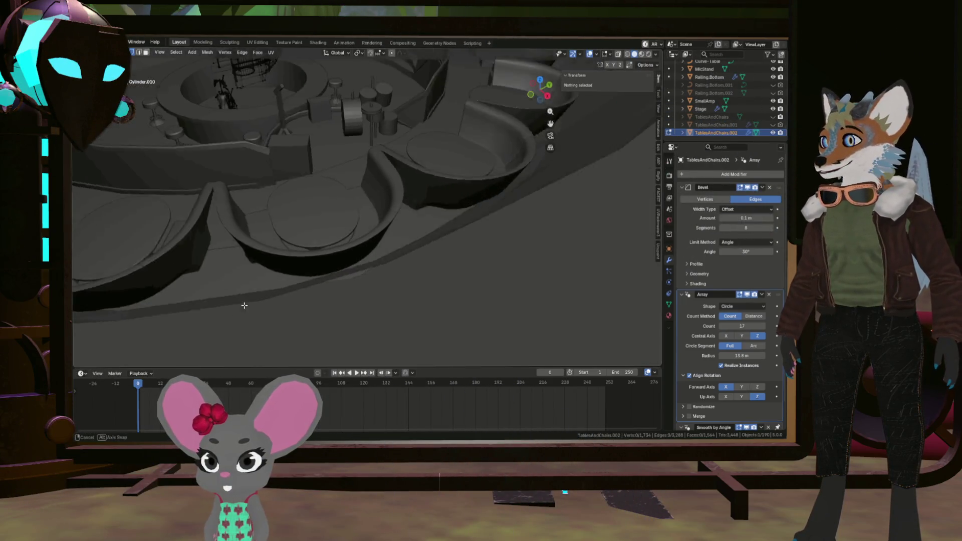
pyautogui.scroll(5, 327, 163)
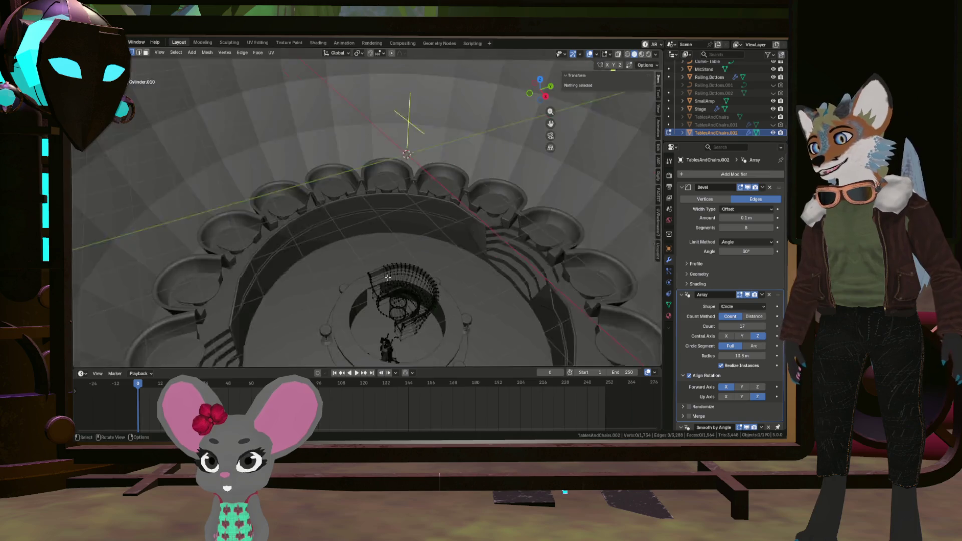
pyautogui.moveTo(338, 183); pyautogui.dragTo(430, 311, button='middle')
pyautogui.scroll(5, 365, 286)
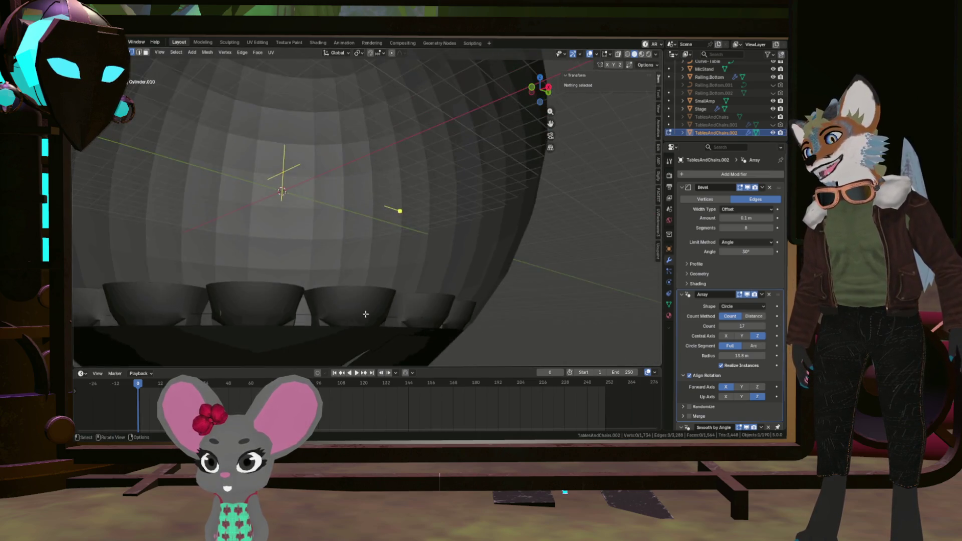
pyautogui.moveTo(365, 286); pyautogui.dragTo(343, 281, button='middle')
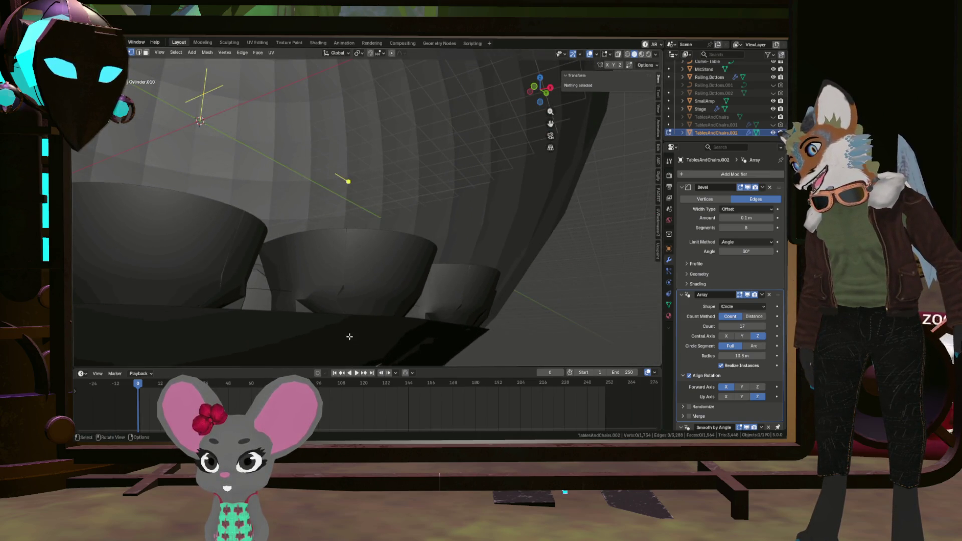
pyautogui.moveTo(348, 336); pyautogui.dragTo(200, 317, button='middle')
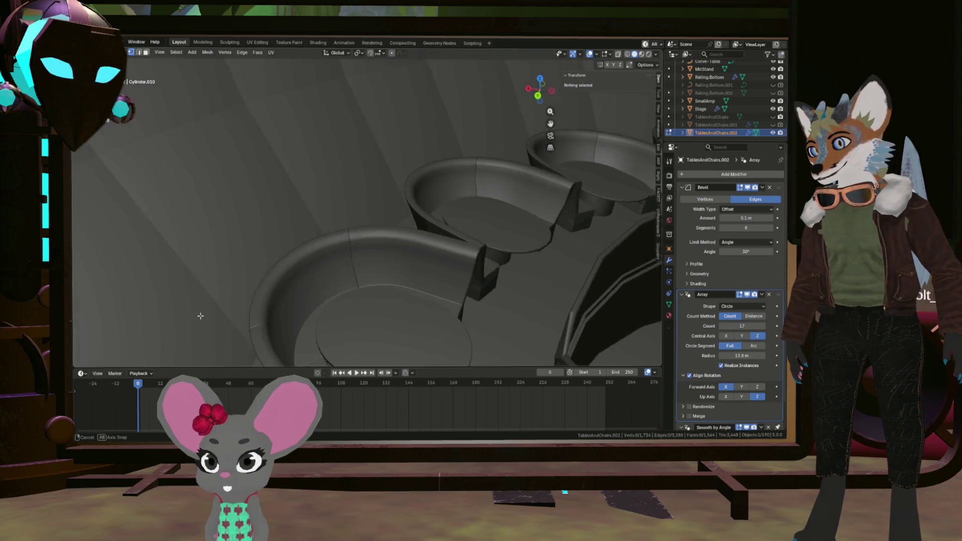
pyautogui.moveTo(200, 316)
pyautogui.mouseDown(button='middle')
pyautogui.moveTo(332, 277)
pyautogui.moveTo(349, 289)
pyautogui.mouseUp(button='middle')
pyautogui.moveTo(442, 299)
pyautogui.mouseDown(button='middle')
pyautogui.moveTo(476, 188)
pyautogui.moveTo(451, 203)
pyautogui.mouseUp(button='middle')
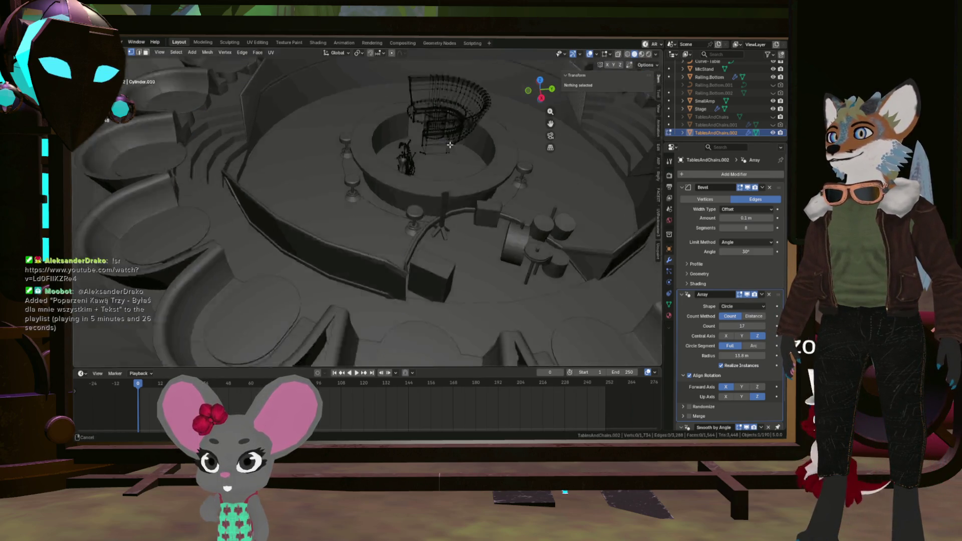
pyautogui.scroll(6, 451, 203)
pyautogui.moveTo(572, 248); pyautogui.dragTo(476, 248, button='middle')
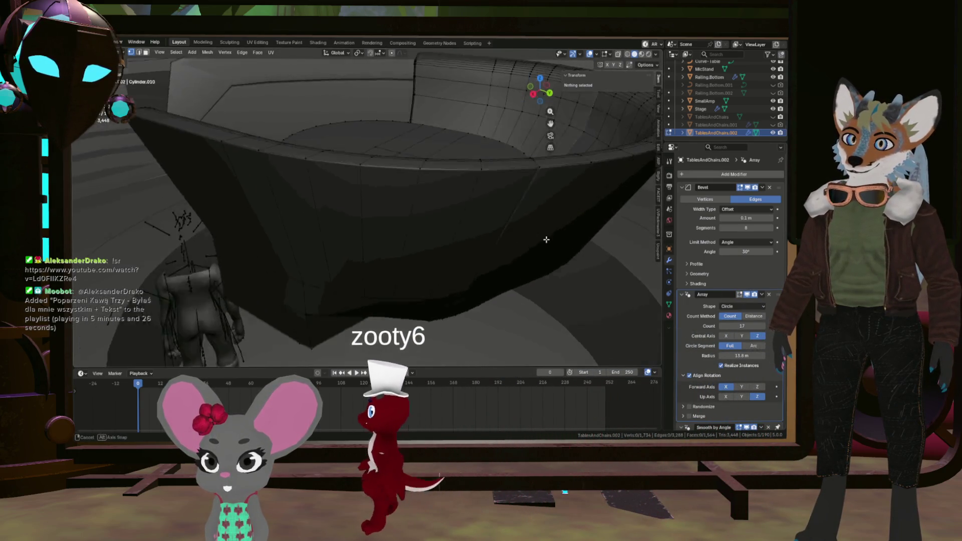
pyautogui.moveTo(477, 249)
pyautogui.mouseDown(button='middle')
pyautogui.moveTo(547, 232)
pyautogui.moveTo(442, 252)
pyautogui.moveTo(414, 230)
pyautogui.moveTo(466, 267)
pyautogui.moveTo(403, 240)
pyautogui.mouseUp(button='middle')
# Step: Select a ring of corner faces, hide and reveal them, toggling X-ray shading with Alt+Z
pyautogui.keyDown('alt'); pyautogui.click(548, 233); pyautogui.keyUp('alt')
pyautogui.hotkey('alt', 'z')
pyautogui.press('h')
pyautogui.hotkey('alt', 'h')
pyautogui.hotkey('alt', 'z')
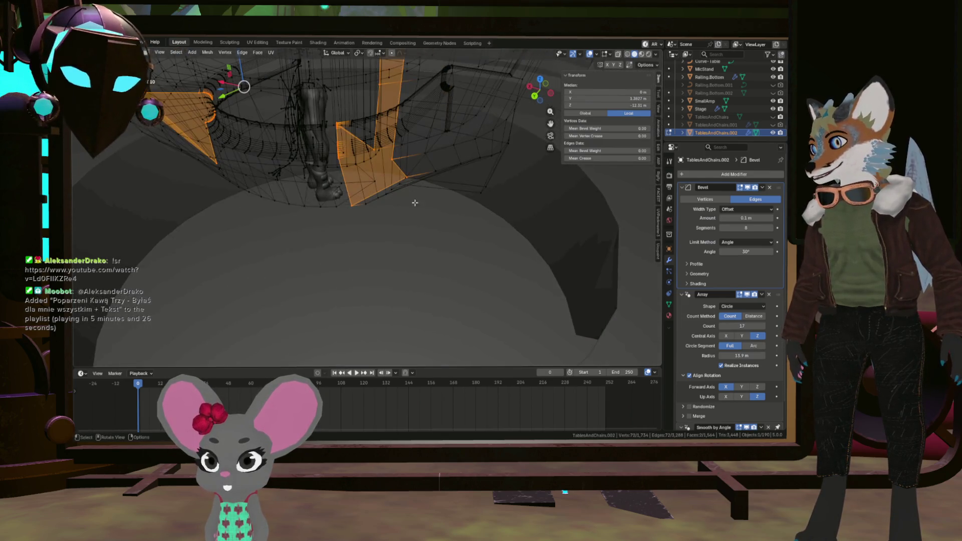
# Step: Return to solid shading and line up an axis view under the seat's end faces
pyautogui.moveTo(452, 182); pyautogui.dragTo(361, 233, button='middle')
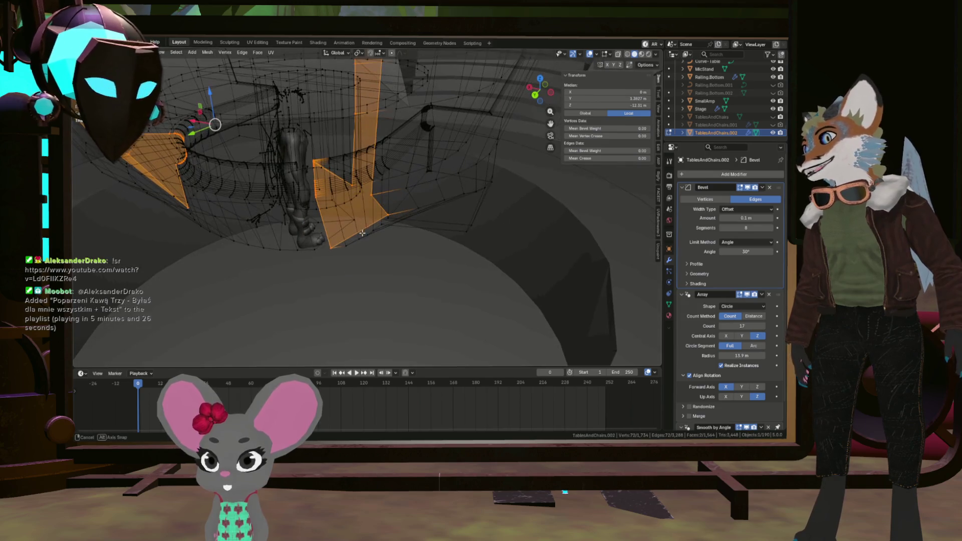
pyautogui.moveTo(359, 188); pyautogui.dragTo(382, 201, button='middle')
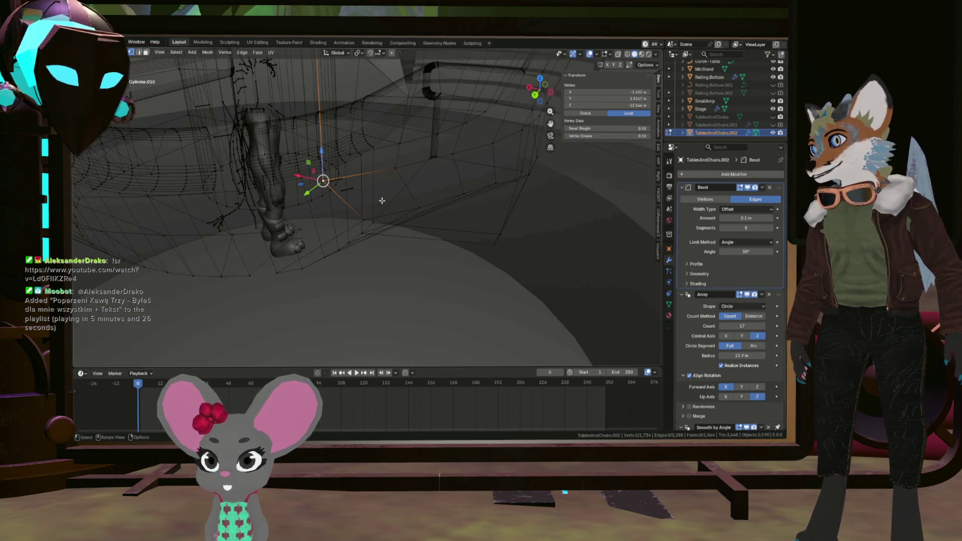
pyautogui.click(744, 296)
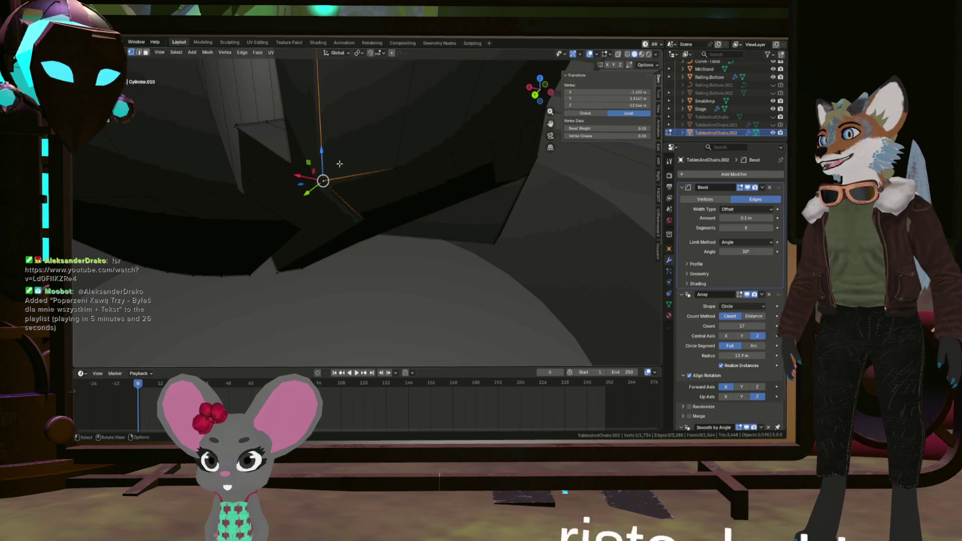
pyautogui.moveTo(339, 163)
pyautogui.mouseDown(button='middle')
pyautogui.moveTo(336, 137)
pyautogui.moveTo(299, 146)
pyautogui.moveTo(300, 186)
pyautogui.moveTo(296, 165)
pyautogui.moveTo(332, 223)
pyautogui.moveTo(347, 173)
pyautogui.moveTo(328, 208)
pyautogui.moveTo(306, 167)
pyautogui.mouseUp(button='middle')
pyautogui.press('KP_7')
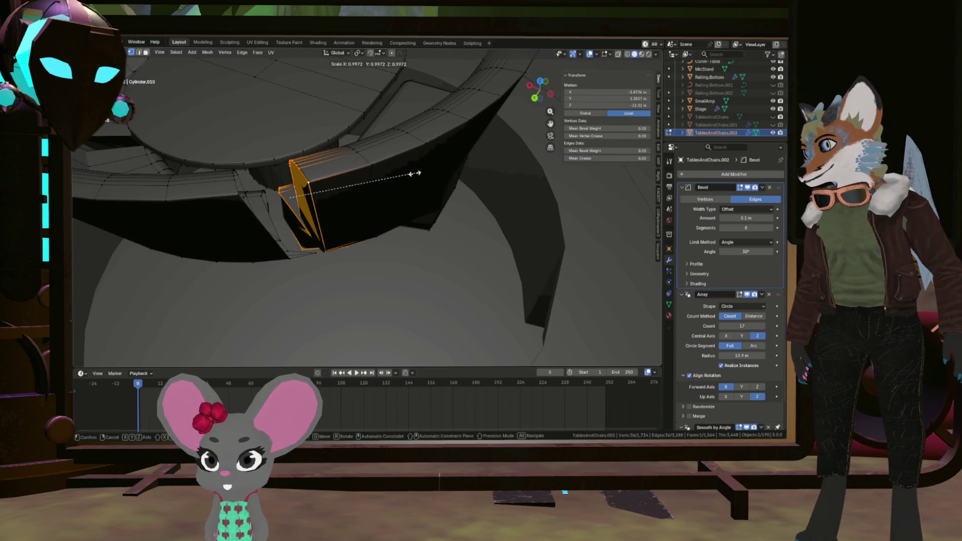
# Step: With Normal transform orientation, scale the end faces to zero along their normal to flatten them
pyautogui.click(340, 95)
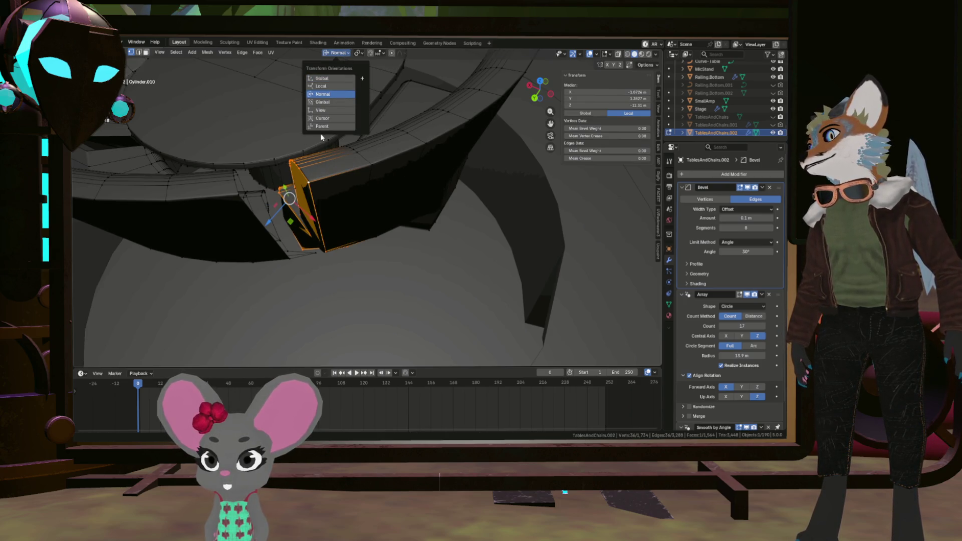
pyautogui.moveTo(366, 177); pyautogui.dragTo(384, 171, button='middle')
pyautogui.press('s')
pyautogui.write('0')
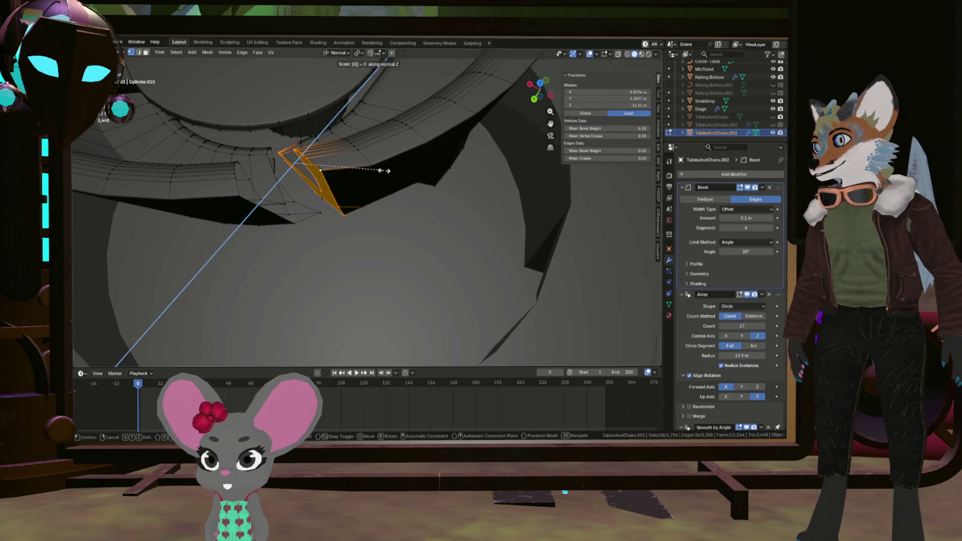
pyautogui.press('Return')
pyautogui.moveTo(384, 171)
pyautogui.mouseDown(button='middle')
pyautogui.moveTo(321, 98)
pyautogui.moveTo(335, 191)
pyautogui.mouseUp(button='middle')
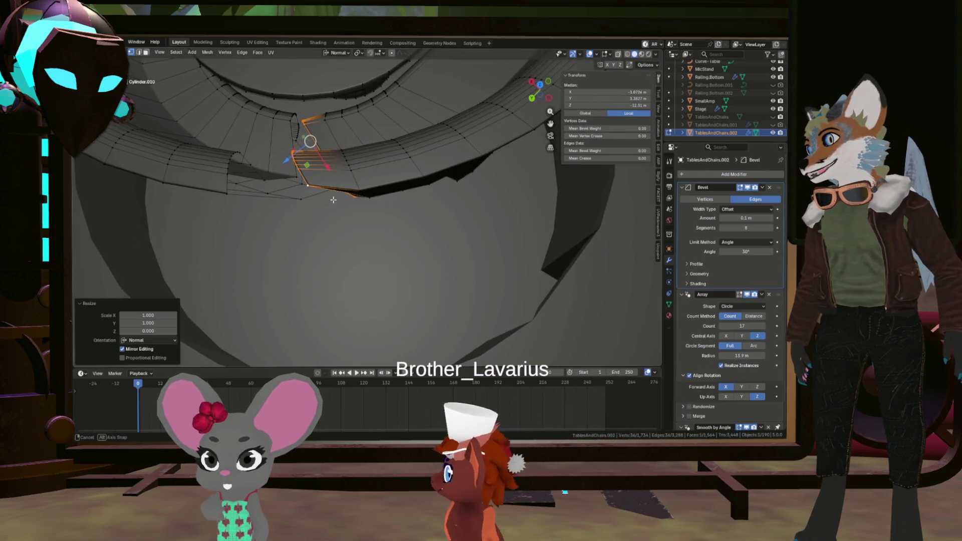
pyautogui.moveTo(336, 192)
pyautogui.mouseDown(button='middle')
pyautogui.moveTo(318, 189)
pyautogui.moveTo(382, 183)
pyautogui.moveTo(411, 204)
pyautogui.mouseUp(button='middle')
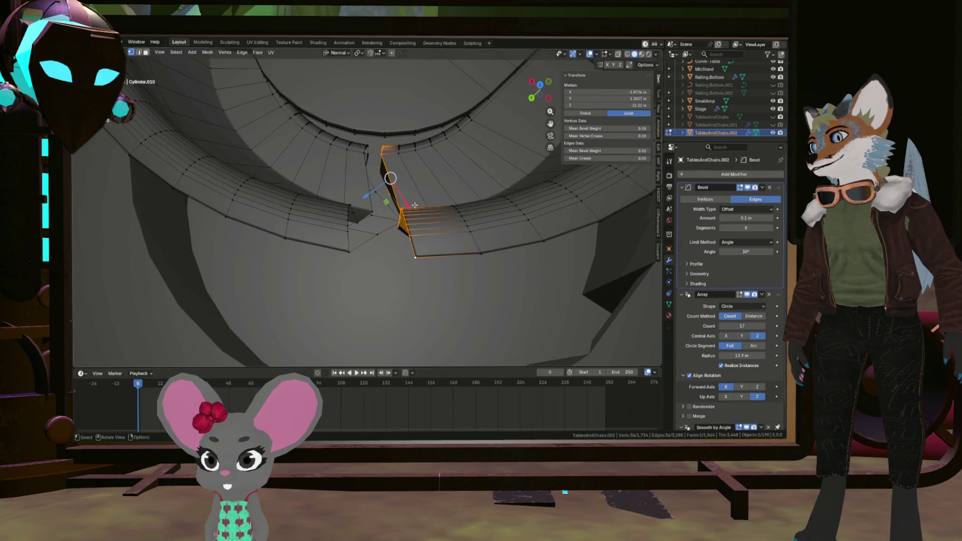
# Step: Apply LoopTools Flatten to the selected corner edge loop
pyautogui.rightClick(411, 204)
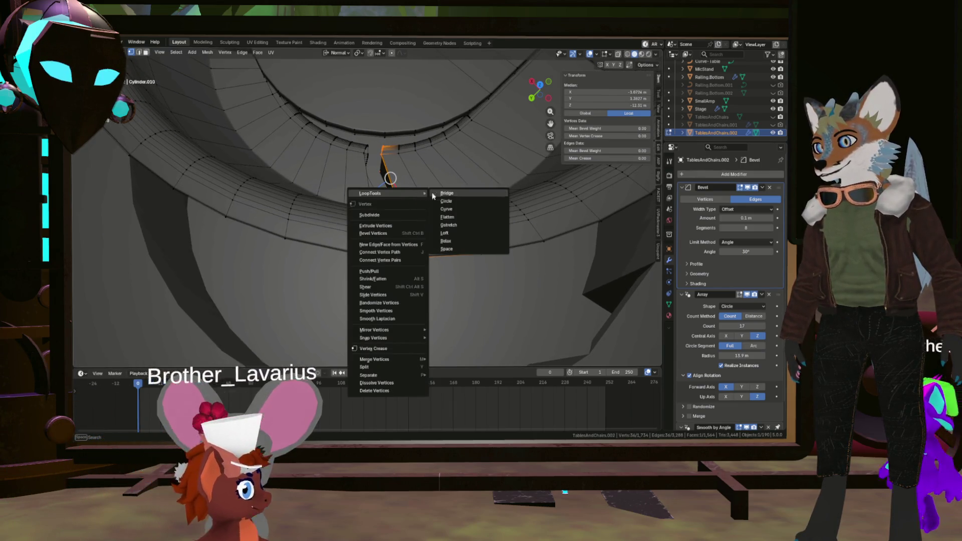
pyautogui.click(450, 216)
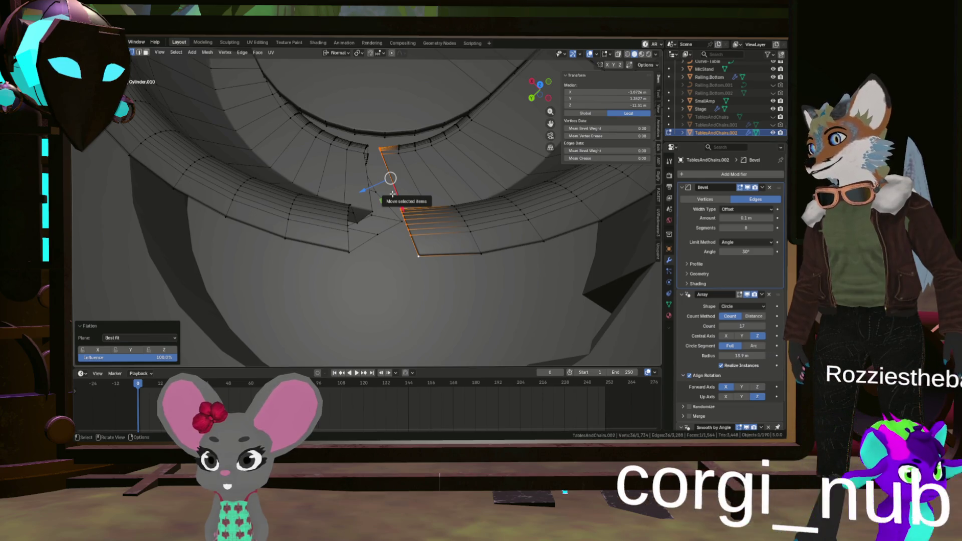
pyautogui.click(427, 169)
pyautogui.moveTo(426, 169)
pyautogui.mouseDown(button='middle')
pyautogui.moveTo(389, 133)
pyautogui.moveTo(388, 184)
pyautogui.moveTo(454, 198)
pyautogui.mouseUp(button='middle')
# Step: Reveal the hidden seat geometry and run LoopTools Flatten on the edges again
pyautogui.hotkey('alt', 'h')
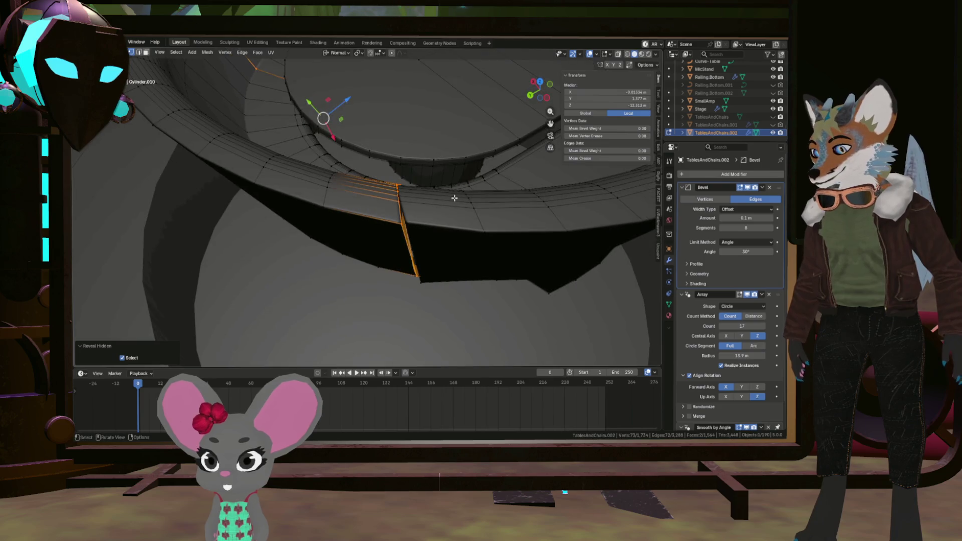
pyautogui.rightClick(454, 196)
pyautogui.moveTo(421, 196)
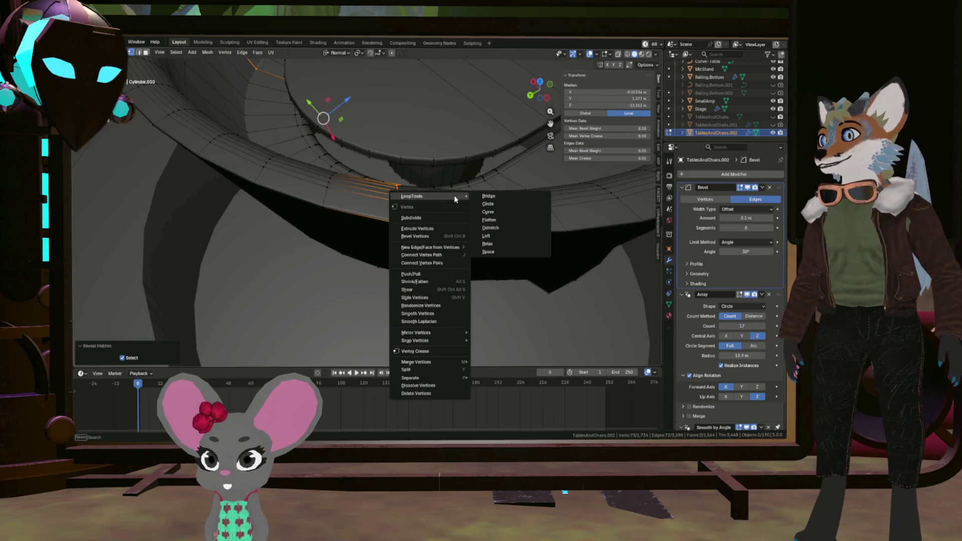
pyautogui.click(500, 221)
pyautogui.moveTo(496, 222)
pyautogui.mouseDown(button='middle')
pyautogui.moveTo(380, 149)
pyautogui.moveTo(359, 191)
pyautogui.moveTo(368, 150)
pyautogui.moveTo(376, 282)
pyautogui.moveTo(372, 263)
pyautogui.moveTo(333, 232)
pyautogui.moveTo(333, 254)
pyautogui.moveTo(421, 216)
pyautogui.moveTo(444, 215)
pyautogui.moveTo(447, 238)
pyautogui.mouseUp(button='middle')
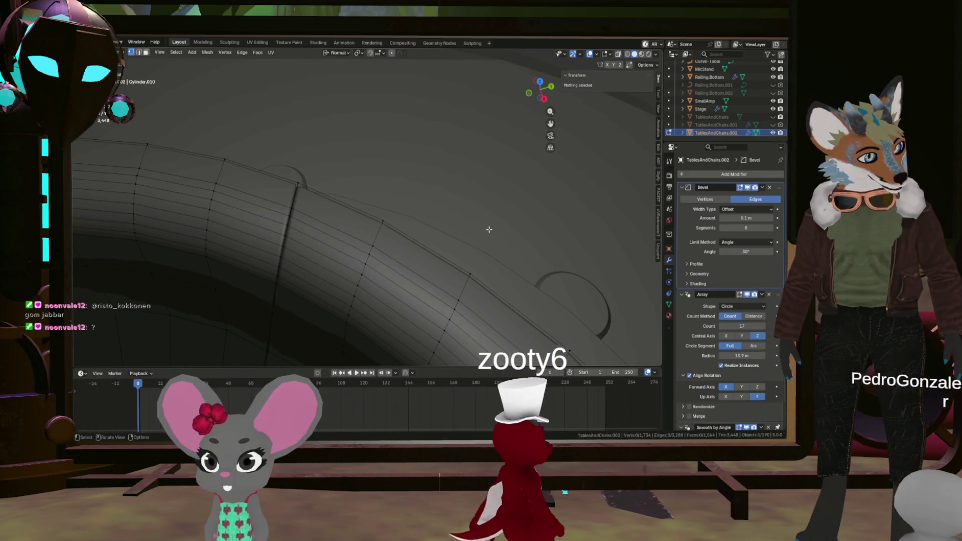
# Step: Select an edge loop under the seat bowl and move it along its normal
pyautogui.moveTo(354, 240)
pyautogui.keyDown('shift'); pyautogui.mouseDown(button='middle')
pyautogui.moveTo(423, 206)
pyautogui.moveTo(357, 232)
pyautogui.moveTo(354, 170)
pyautogui.moveTo(302, 230)
pyautogui.moveTo(203, 191)
pyautogui.moveTo(204, 184)
pyautogui.mouseUp(button='middle'); pyautogui.keyUp('shift')
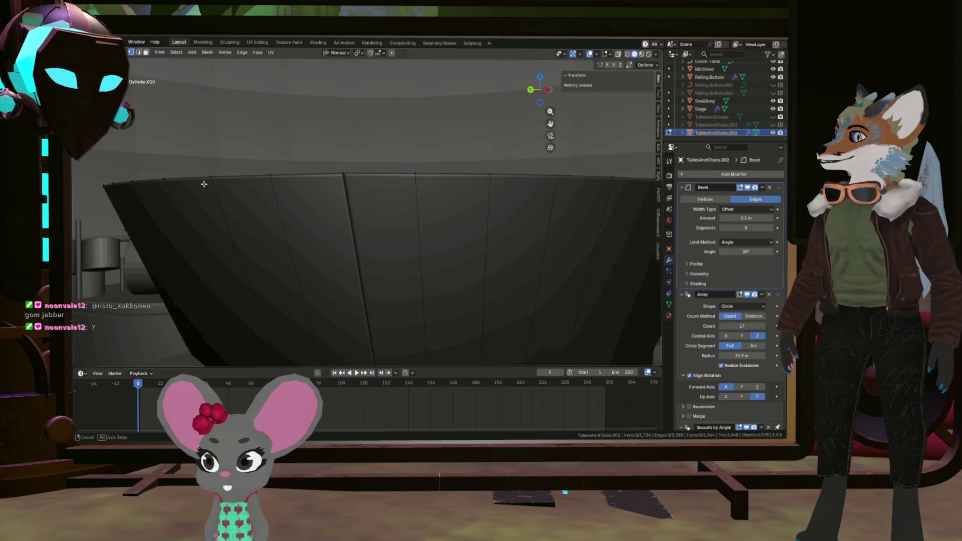
pyautogui.moveTo(307, 260)
pyautogui.mouseDown(button='middle')
pyautogui.moveTo(331, 253)
pyautogui.moveTo(357, 226)
pyautogui.moveTo(386, 234)
pyautogui.moveTo(412, 212)
pyautogui.moveTo(462, 232)
pyautogui.moveTo(360, 259)
pyautogui.moveTo(354, 251)
pyautogui.moveTo(378, 243)
pyautogui.moveTo(354, 224)
pyautogui.moveTo(299, 234)
pyautogui.mouseUp(button='middle')
pyautogui.keyDown('alt'); pyautogui.click(347, 227); pyautogui.keyUp('alt')
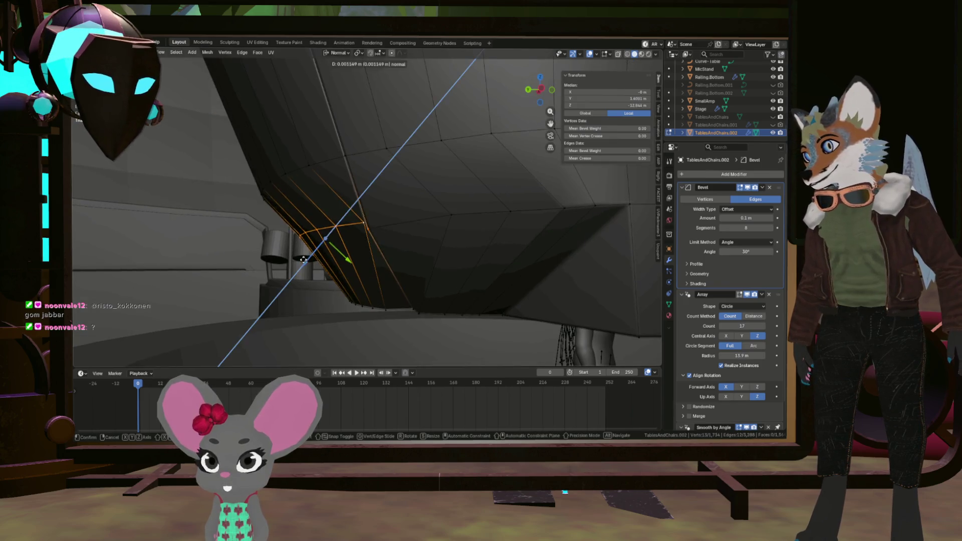
pyautogui.click(303, 260)
# Step: Orbit around the booth seat to review the adjusted edge loop from above
pyautogui.moveTo(339, 252)
pyautogui.mouseDown(button='middle')
pyautogui.moveTo(297, 254)
pyautogui.moveTo(309, 236)
pyautogui.mouseUp(button='middle')
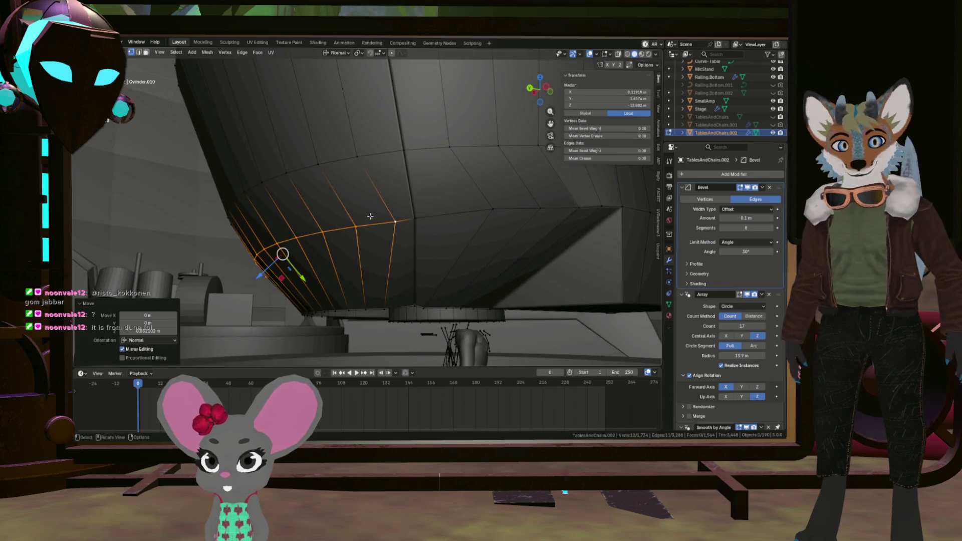
pyautogui.scroll(-3, 367, 215)
pyautogui.scroll(-2, 368, 216)
pyautogui.scroll(-2, 369, 214)
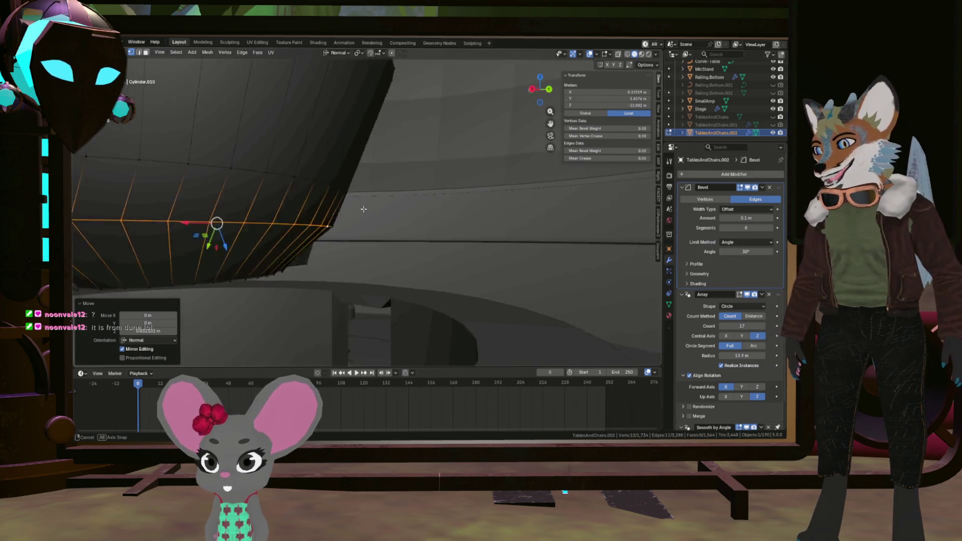
pyautogui.scroll(-2, 372, 213)
pyautogui.moveTo(373, 214)
pyautogui.mouseDown(button='middle')
pyautogui.moveTo(344, 216)
pyautogui.moveTo(340, 200)
pyautogui.moveTo(267, 182)
pyautogui.mouseUp(button='middle')
pyautogui.scroll(3, 318, 168)
pyautogui.scroll(2, 288, 195)
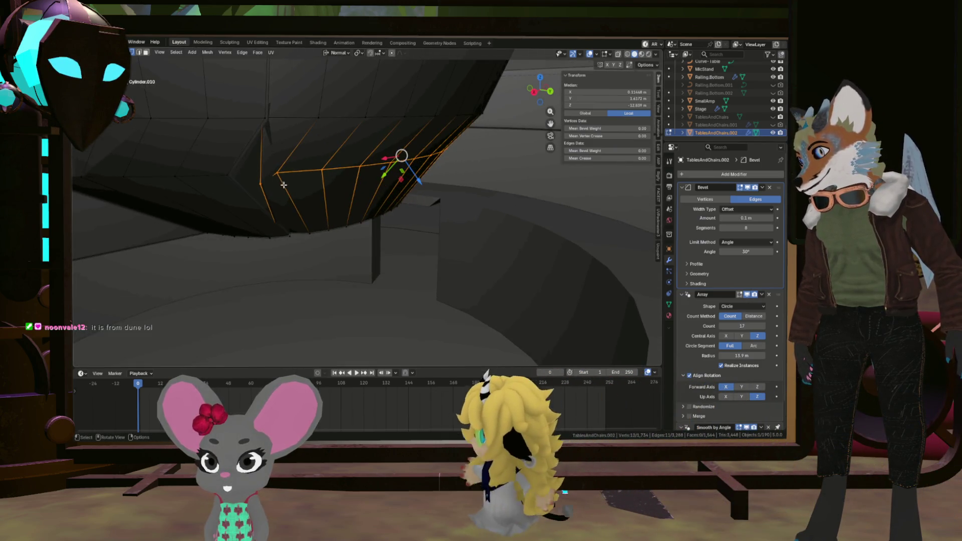
pyautogui.moveTo(286, 188); pyautogui.dragTo(301, 152, button='middle')
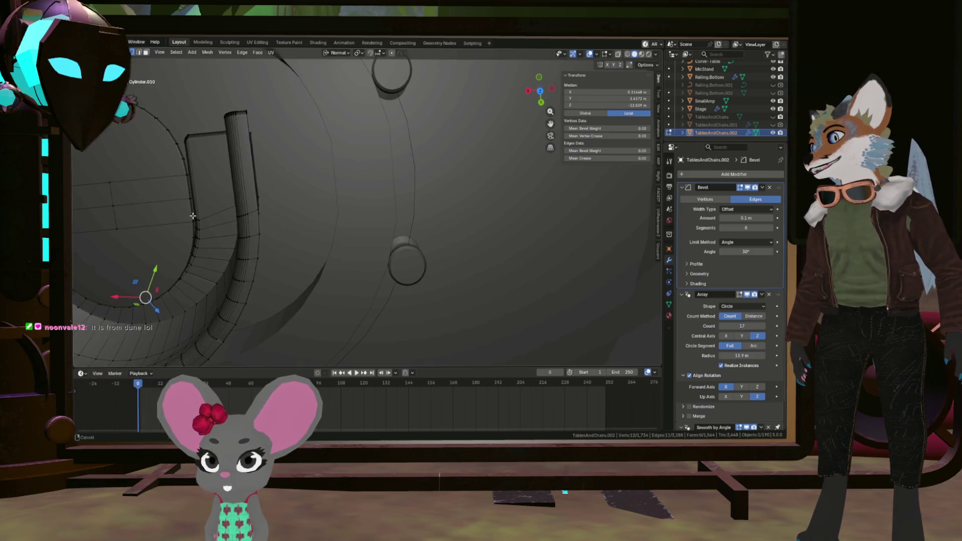
pyautogui.moveTo(302, 153)
pyautogui.mouseDown(button='middle')
pyautogui.moveTo(412, 268)
pyautogui.moveTo(410, 319)
pyautogui.mouseUp(button='middle')
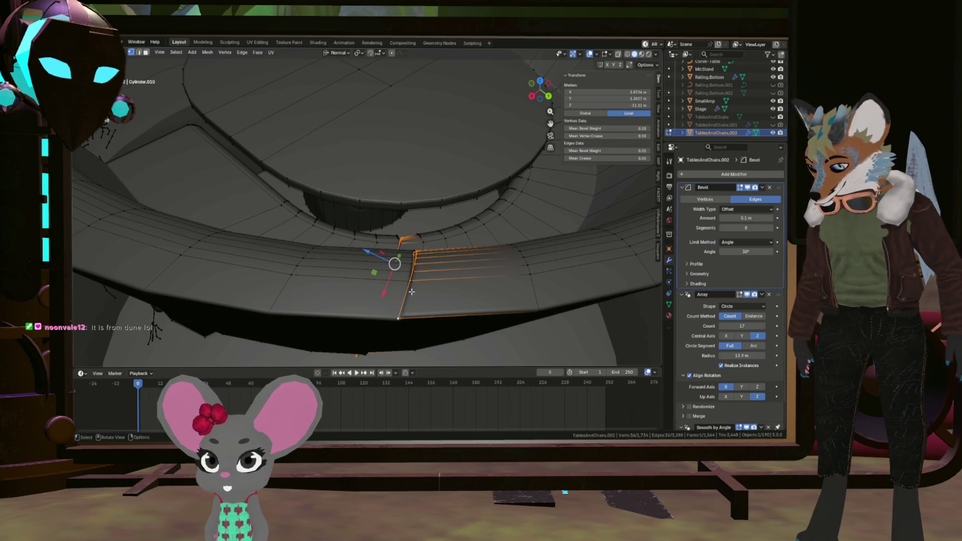
# Step: Use the Vertex context menu on the chosen block and move in on the bevelled edge
pyautogui.moveTo(411, 291)
pyautogui.mouseDown(button='middle')
pyautogui.moveTo(348, 242)
pyautogui.moveTo(369, 256)
pyautogui.mouseUp(button='middle')
pyautogui.rightClick(369, 257)
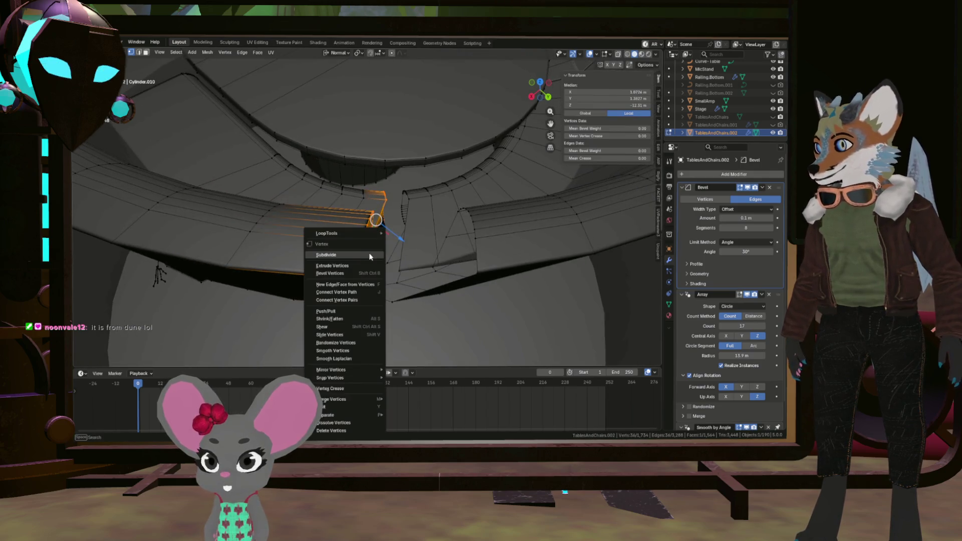
pyautogui.click(422, 257)
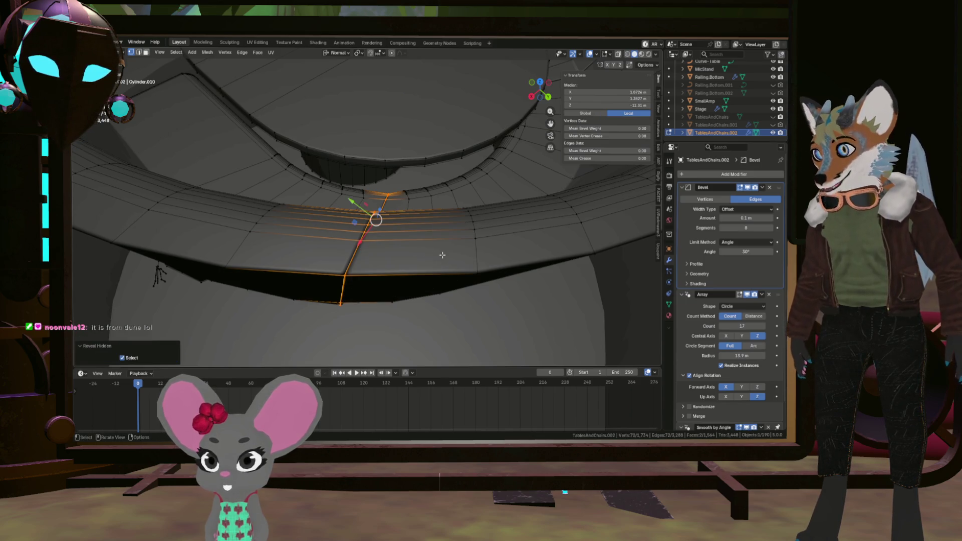
pyautogui.scroll(3, 360, 266)
pyautogui.moveTo(360, 267)
pyautogui.mouseDown(button='middle')
pyautogui.moveTo(350, 243)
pyautogui.moveTo(370, 216)
pyautogui.moveTo(348, 286)
pyautogui.moveTo(329, 299)
pyautogui.moveTo(367, 279)
pyautogui.moveTo(376, 286)
pyautogui.moveTo(360, 259)
pyautogui.moveTo(383, 314)
pyautogui.moveTo(406, 297)
pyautogui.moveTo(376, 248)
pyautogui.mouseUp(button='middle')
# Step: Clear the selection, pick an edge loop and face under the cylinder, then deselect all
pyautogui.hotkey('alt', 'a')
pyautogui.scroll(-4, 356, 239)
pyautogui.keyDown('alt'); pyautogui.click(354, 290); pyautogui.keyUp('alt')
pyautogui.click(382, 298)
pyautogui.hotkey('alt', 'a')
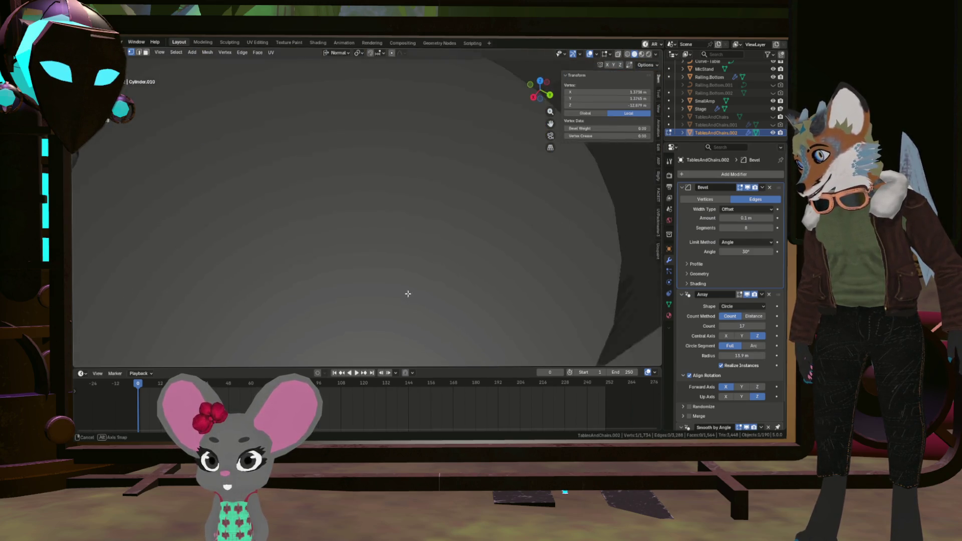
pyautogui.scroll(-5, 376, 248)
pyautogui.scroll(3, 391, 217)
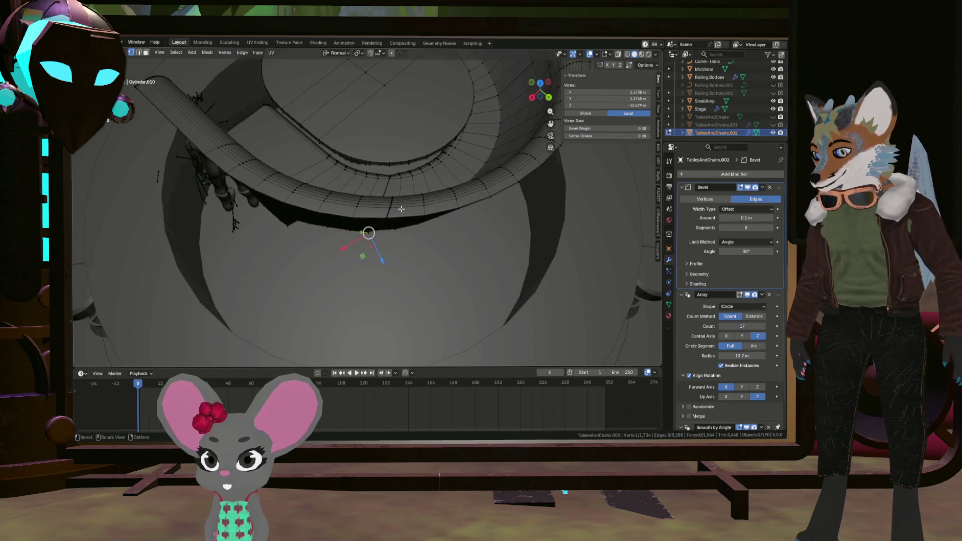
pyautogui.scroll(2, 399, 221)
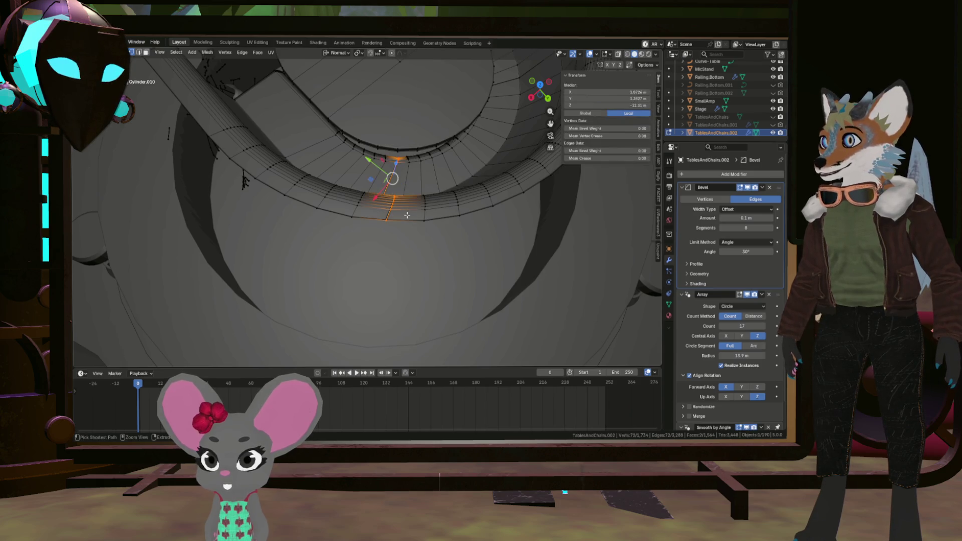
pyautogui.scroll(3, 402, 211)
pyautogui.scroll(3, 388, 212)
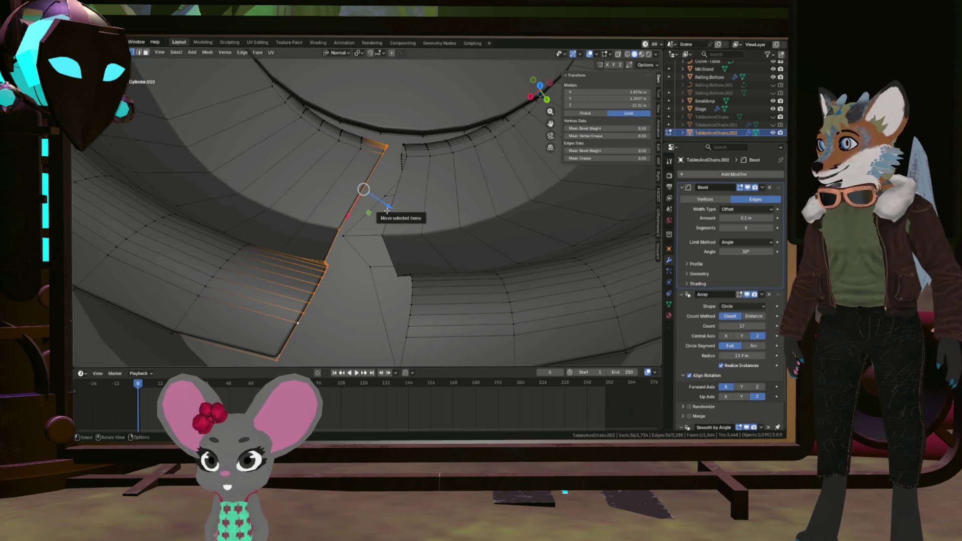
pyautogui.scroll(-2, 385, 208)
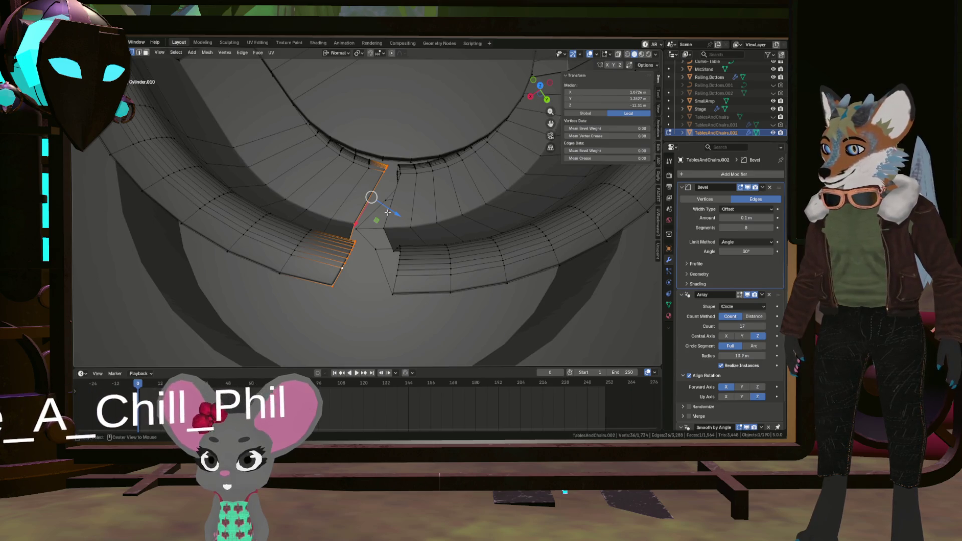
# Step: Unhide the ring faces and extrude the chosen edge strip a short distance along its normal
pyautogui.hotkey('alt', 'h')
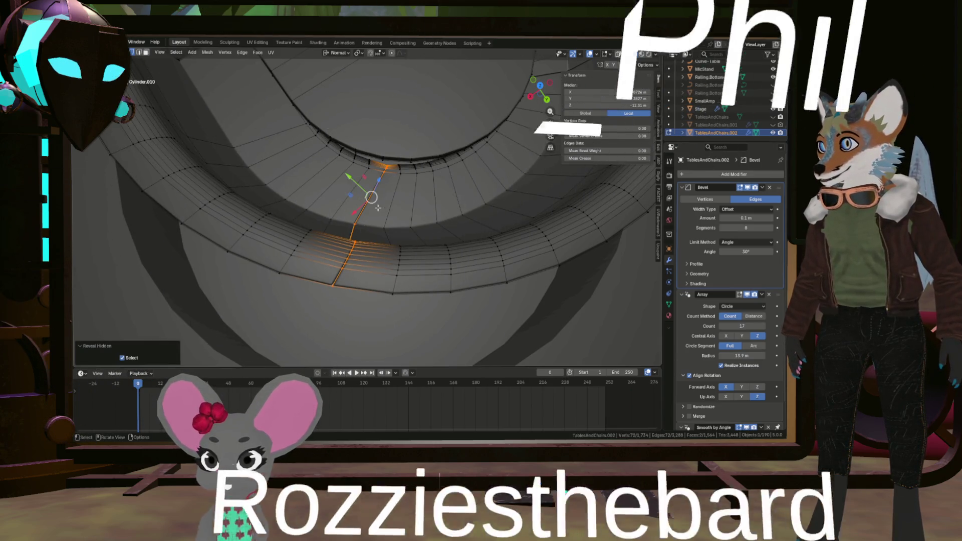
pyautogui.press('e')
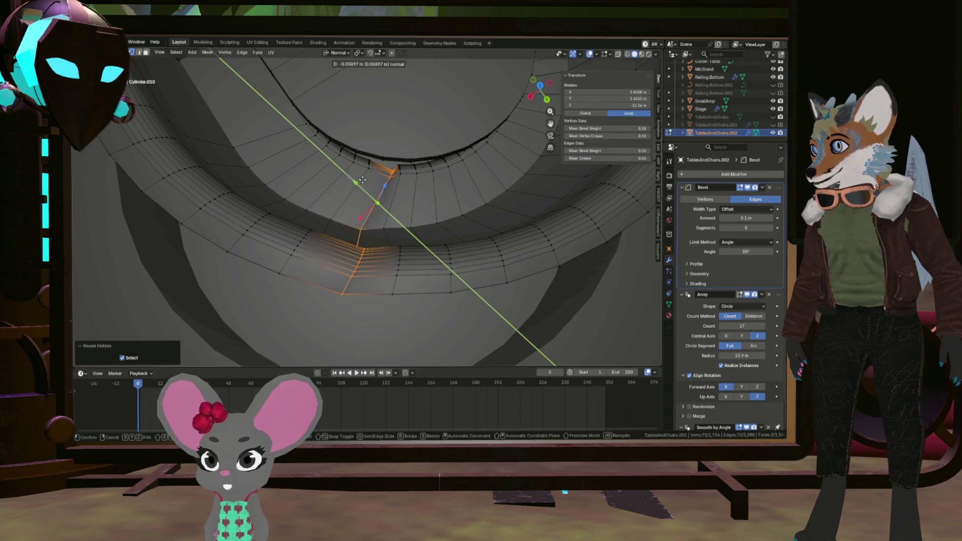
pyautogui.click(362, 179)
pyautogui.moveTo(362, 179)
pyautogui.mouseDown(button='middle')
pyautogui.moveTo(348, 198)
pyautogui.moveTo(399, 222)
pyautogui.moveTo(350, 212)
pyautogui.moveTo(399, 262)
pyautogui.mouseUp(button='middle')
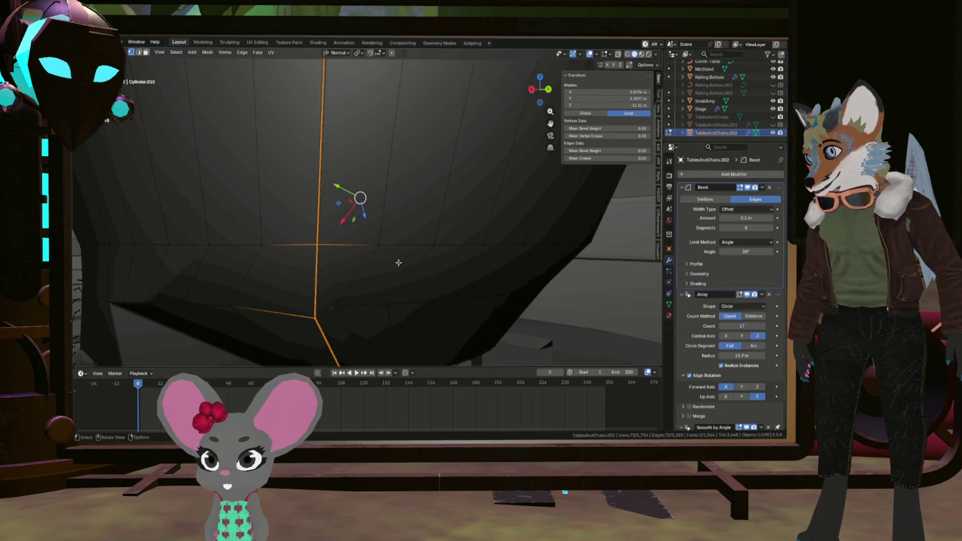
pyautogui.moveTo(352, 303)
pyautogui.mouseDown(button='middle')
pyautogui.moveTo(464, 272)
pyautogui.moveTo(493, 282)
pyautogui.mouseUp(button='middle')
# Step: Pick the shortest edge path along the lower rim, nudge it up about 0.0076 m and review the booth
pyautogui.keyDown('ctrl'); pyautogui.click(489, 284); pyautogui.keyUp('ctrl')
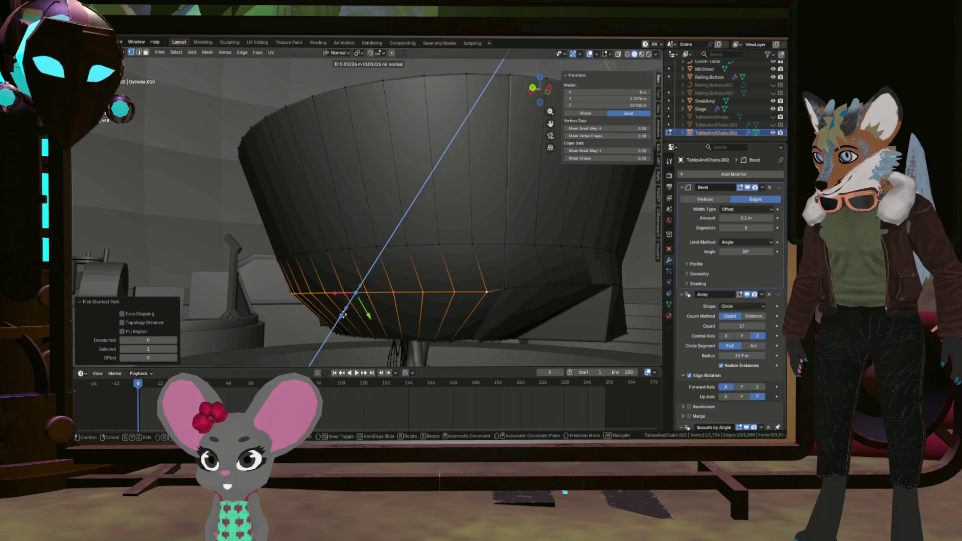
pyautogui.moveTo(357, 290)
pyautogui.mouseDown(button='middle')
pyautogui.moveTo(497, 336)
pyautogui.moveTo(580, 338)
pyautogui.moveTo(541, 266)
pyautogui.moveTo(532, 288)
pyautogui.moveTo(542, 298)
pyautogui.moveTo(516, 268)
pyautogui.moveTo(452, 257)
pyautogui.mouseUp(button='middle')
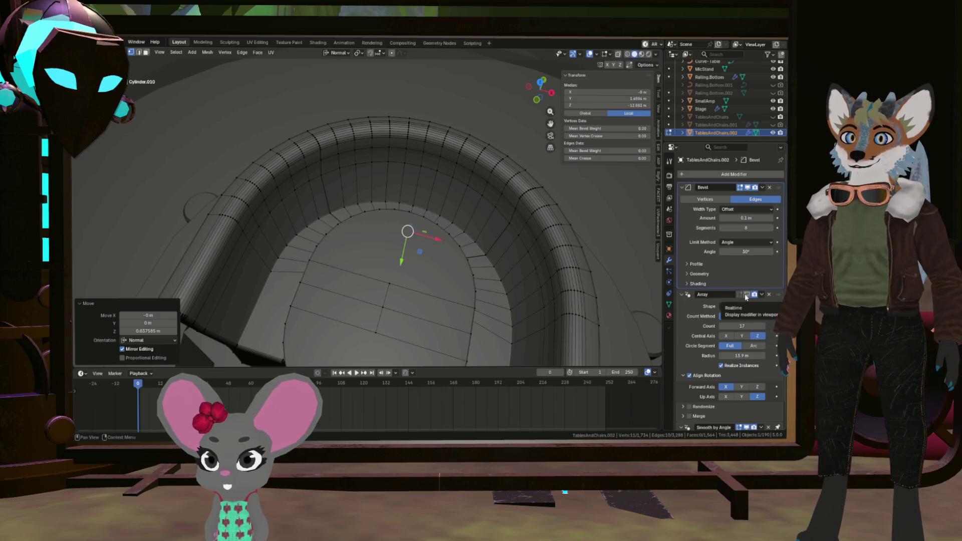
pyautogui.press('Tab')
pyautogui.scroll(-4, 451, 241)
pyautogui.scroll(3, 451, 225)
pyautogui.moveTo(450, 225)
pyautogui.mouseDown(button='middle')
pyautogui.moveTo(462, 172)
pyautogui.moveTo(483, 173)
pyautogui.moveTo(409, 262)
pyautogui.moveTo(504, 247)
pyautogui.moveTo(489, 204)
pyautogui.moveTo(541, 188)
pyautogui.moveTo(613, 195)
pyautogui.moveTo(579, 204)
pyautogui.moveTo(514, 190)
pyautogui.mouseUp(button='middle')
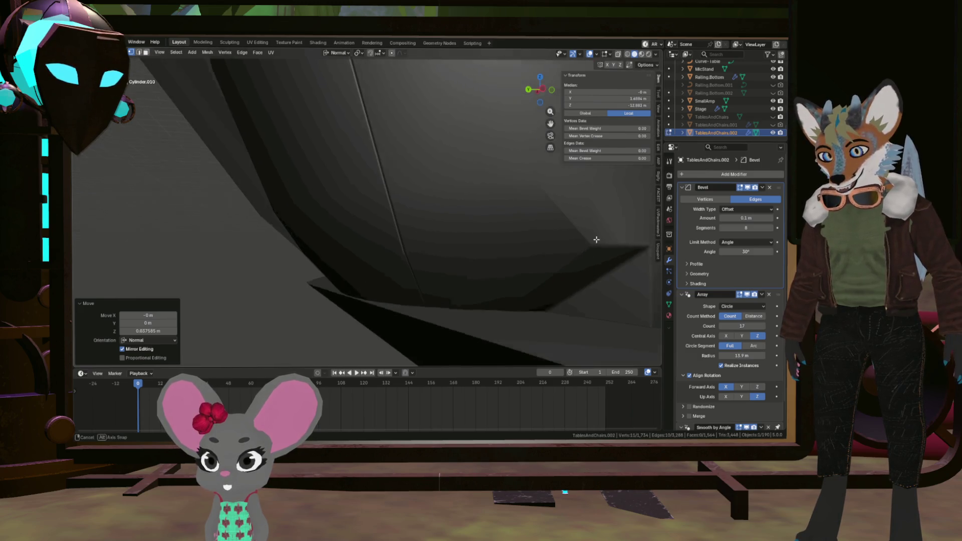
pyautogui.moveTo(595, 240); pyautogui.dragTo(557, 273, button='middle')
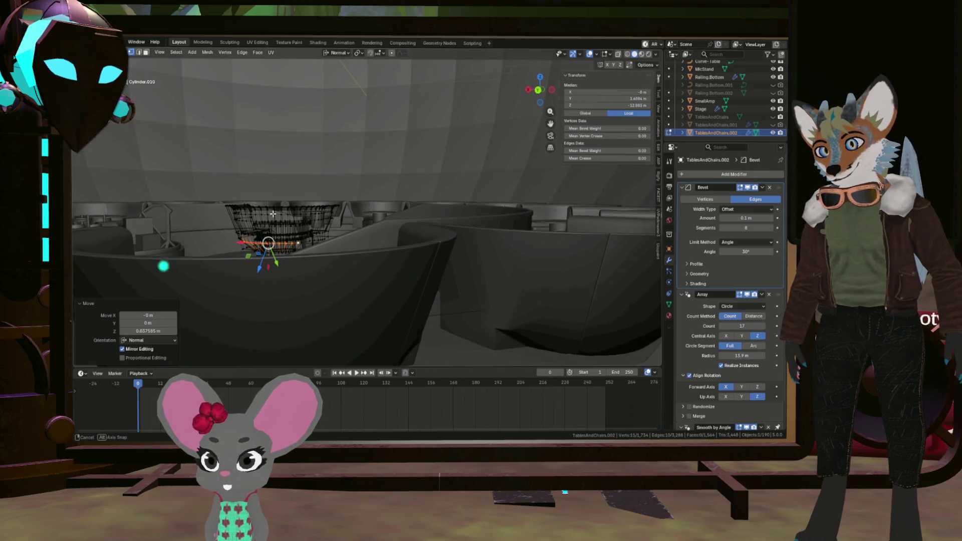
pyautogui.scroll(3, 272, 213)
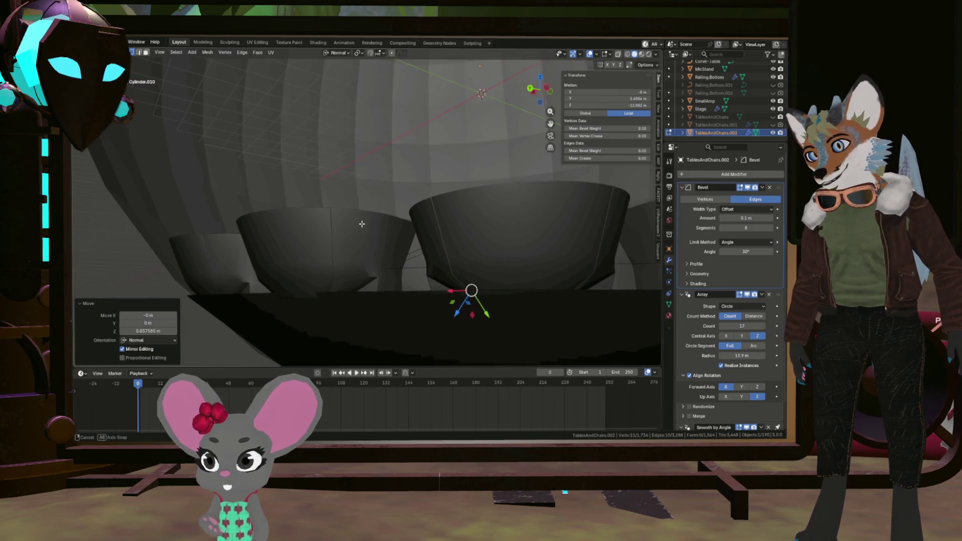
# Step: Look over the booth seat ring and save the Greyboxing file with Ctrl+S
pyautogui.moveTo(389, 256)
pyautogui.mouseDown(button='middle')
pyautogui.moveTo(569, 279)
pyautogui.moveTo(465, 292)
pyautogui.moveTo(383, 255)
pyautogui.moveTo(464, 260)
pyautogui.moveTo(449, 278)
pyautogui.moveTo(488, 236)
pyautogui.mouseUp(button='middle')
pyautogui.scroll(-5, 569, 279)
pyautogui.scroll(5, 465, 293)
pyautogui.scroll(3, 465, 293)
pyautogui.scroll(3, 457, 296)
pyautogui.hotkey('ctrl', 's')
pyautogui.scroll(2, 498, 259)
pyautogui.scroll(-2, 448, 278)
pyautogui.scroll(-2, 481, 242)
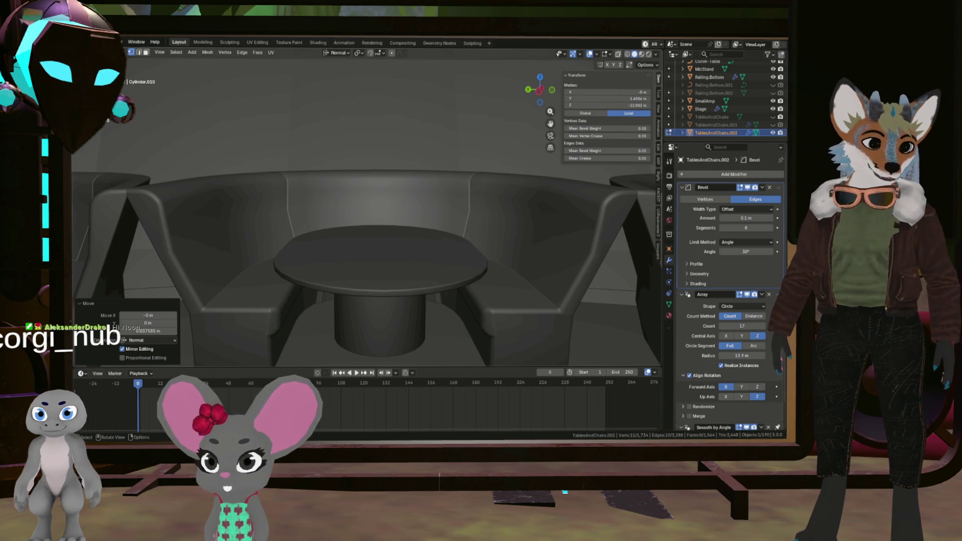
pyautogui.scroll(-5, 368, 291)
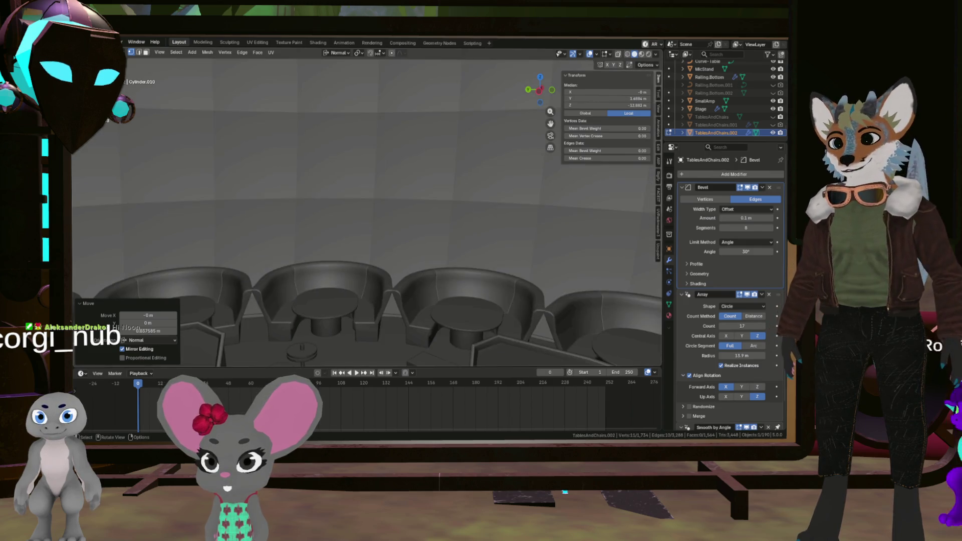
pyautogui.moveTo(369, 226)
pyautogui.mouseDown(button='middle')
pyautogui.moveTo(368, 290)
pyautogui.moveTo(369, 225)
pyautogui.mouseUp(button='middle')
pyautogui.scroll(5, 368, 290)
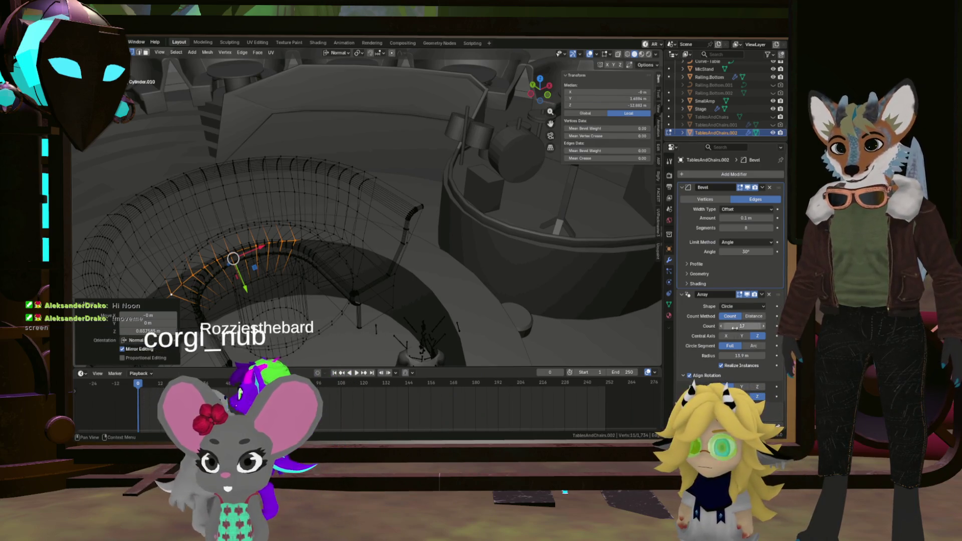
# Step: Save the Greyboxing file again and orbit in close on the booth's end
pyautogui.moveTo(421, 225)
pyautogui.mouseDown(button='middle')
pyautogui.moveTo(338, 248)
pyautogui.moveTo(295, 277)
pyautogui.moveTo(258, 268)
pyautogui.mouseUp(button='middle')
pyautogui.hotkey('ctrl', 's')
pyautogui.scroll(5, 258, 269)
pyautogui.moveTo(372, 279); pyautogui.dragTo(407, 271, button='middle')
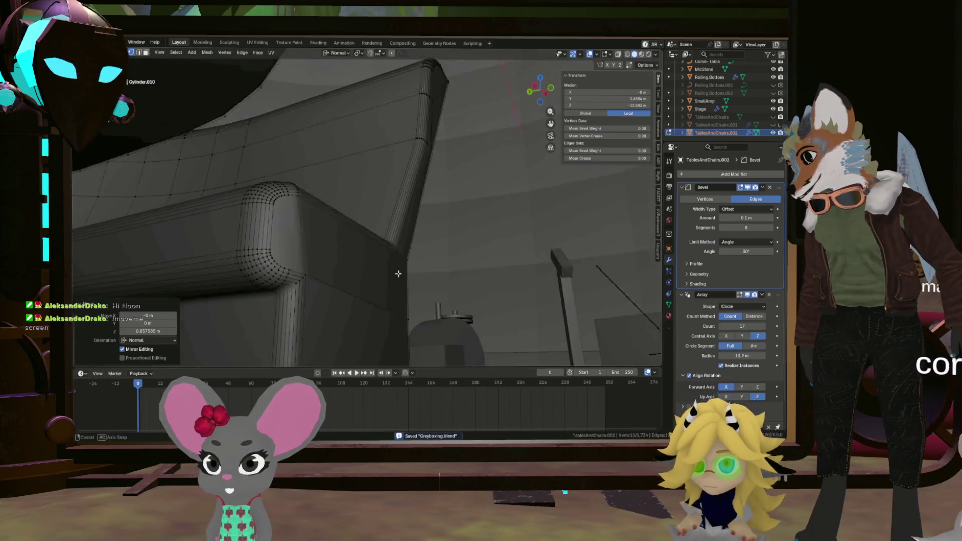
pyautogui.moveTo(381, 299); pyautogui.dragTo(421, 301, button='middle')
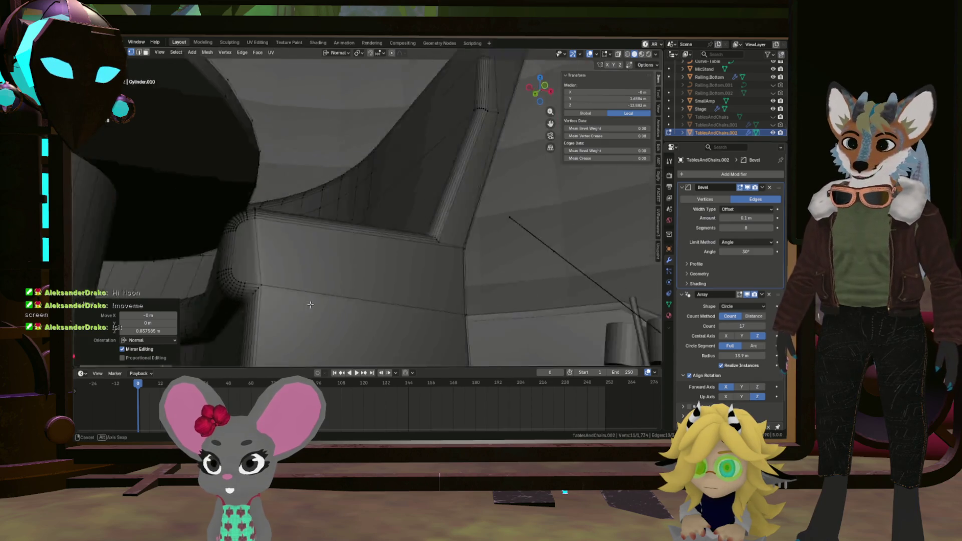
pyautogui.moveTo(444, 300); pyautogui.dragTo(434, 291)
pyautogui.moveTo(433, 290); pyautogui.dragTo(475, 294, button='middle')
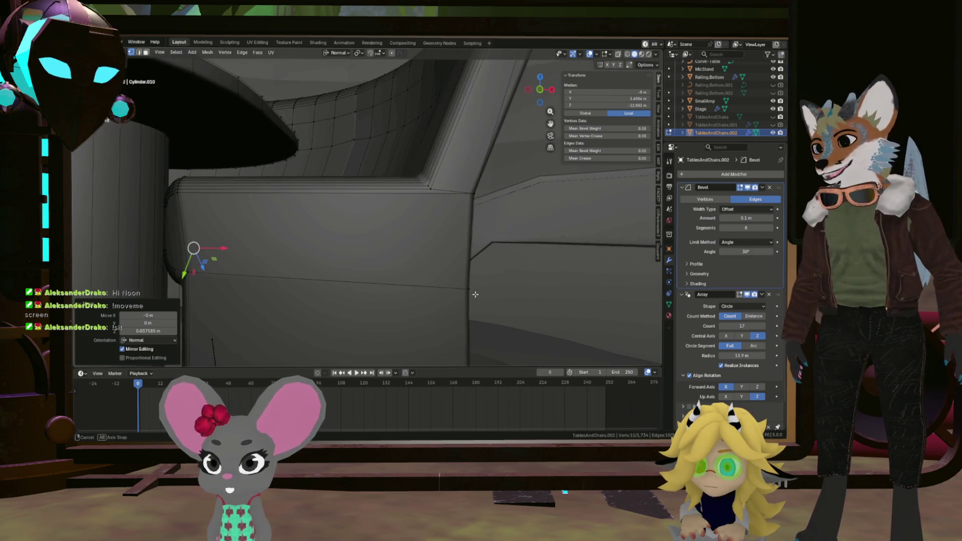
# Step: Inspect the rounded booth corner and select the edge loop along its face
pyautogui.moveTo(307, 284)
pyautogui.mouseDown(button='middle')
pyautogui.moveTo(361, 275)
pyautogui.moveTo(274, 272)
pyautogui.mouseUp(button='middle')
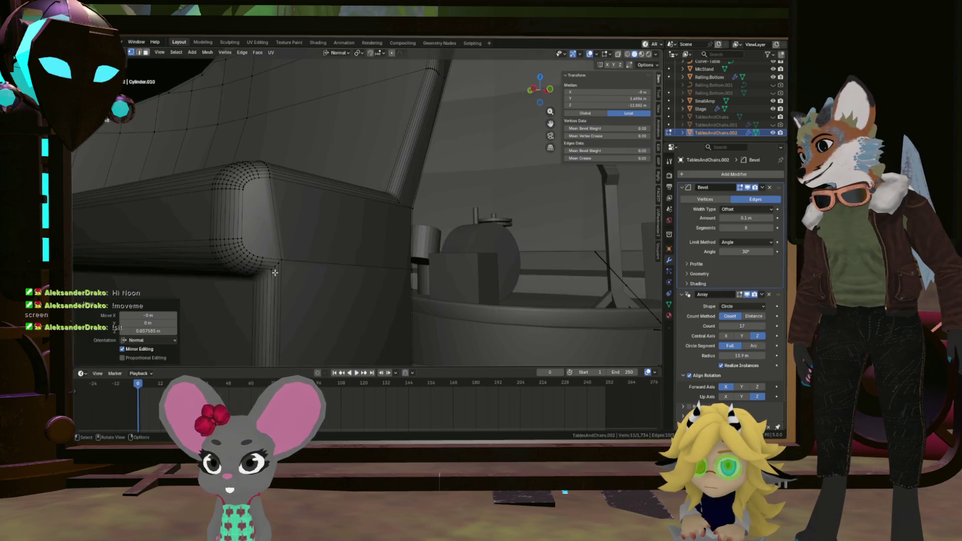
pyautogui.moveTo(331, 281)
pyautogui.mouseDown(button='middle')
pyautogui.moveTo(315, 281)
pyautogui.moveTo(313, 265)
pyautogui.moveTo(341, 290)
pyautogui.moveTo(419, 297)
pyautogui.moveTo(498, 272)
pyautogui.mouseUp(button='middle')
pyautogui.scroll(-5, 274, 270)
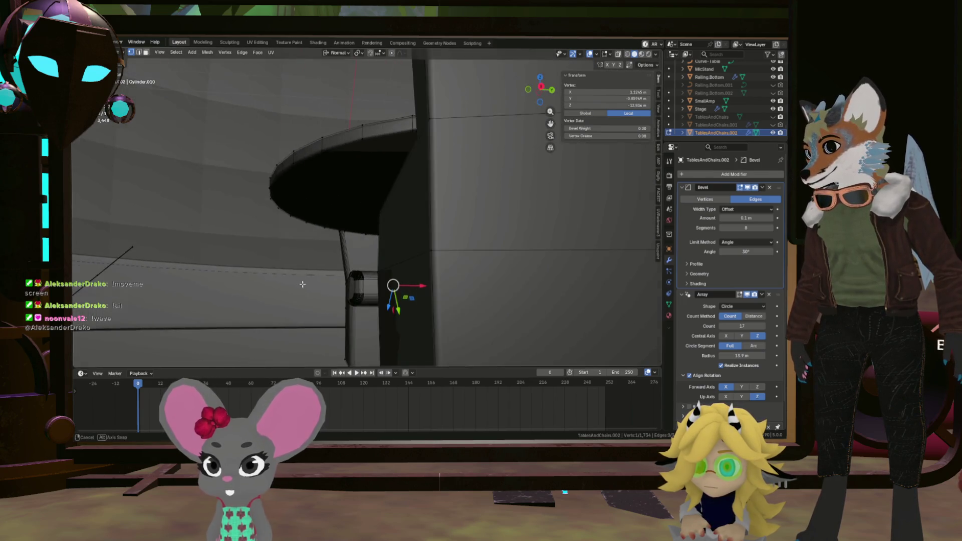
pyautogui.keyDown('alt'); pyautogui.click(548, 255); pyautogui.keyUp('alt')
# Step: Inspect the booth corner, trying the long horizontal edge and then clearing the selection
pyautogui.moveTo(548, 256)
pyautogui.mouseDown(button='middle')
pyautogui.moveTo(549, 286)
pyautogui.moveTo(577, 284)
pyautogui.mouseUp(button='middle')
pyautogui.scroll(3, 549, 287)
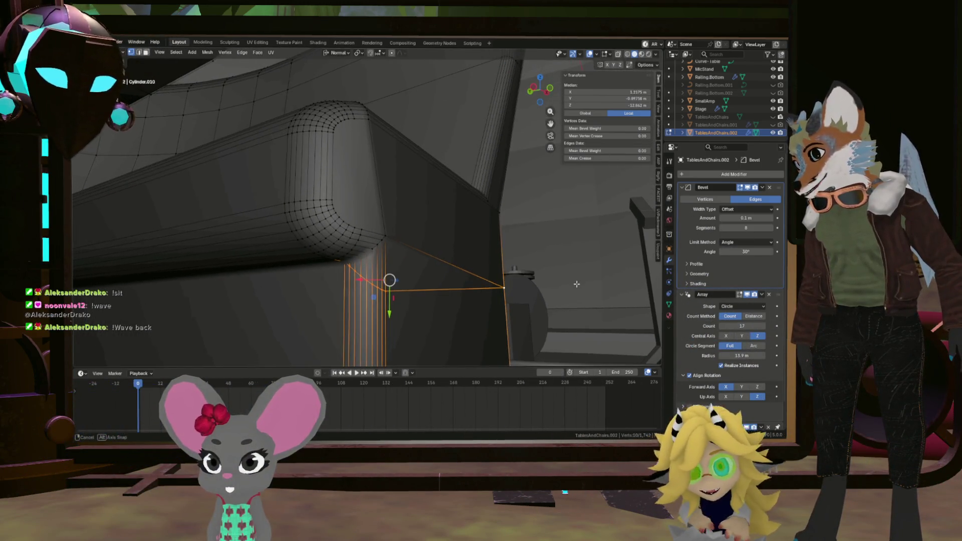
pyautogui.moveTo(577, 284); pyautogui.dragTo(524, 294, button='middle')
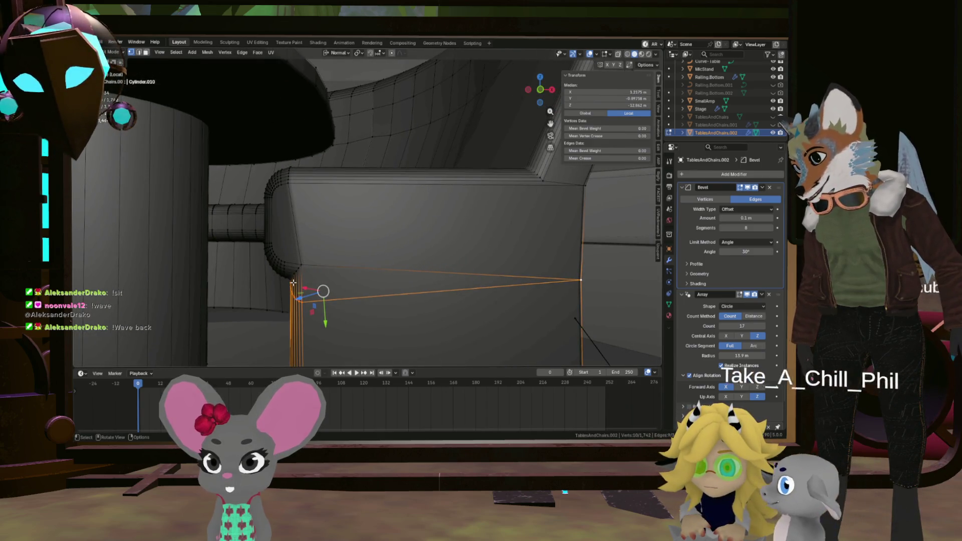
pyautogui.click(511, 276)
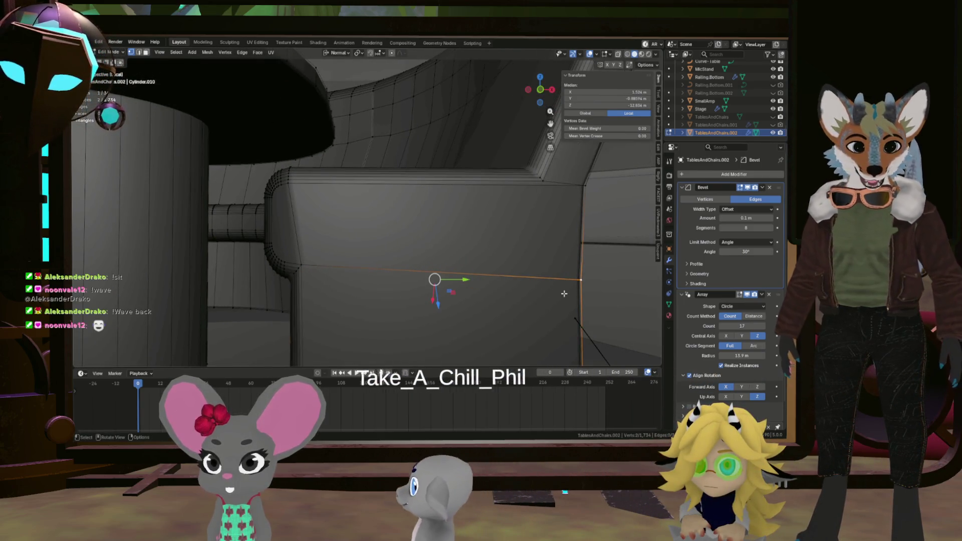
pyautogui.moveTo(588, 293); pyautogui.dragTo(514, 277, button='middle')
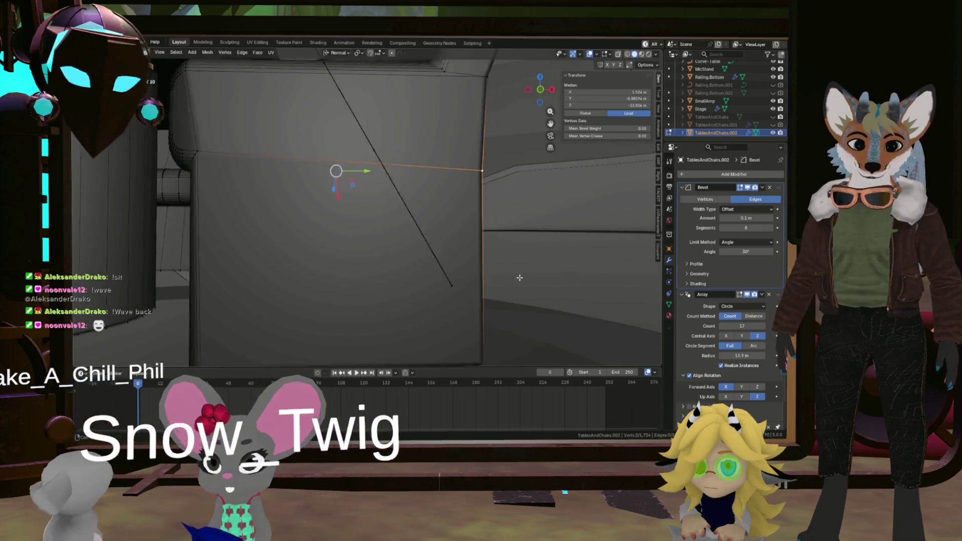
pyautogui.hotkey('alt', 'a')
pyautogui.scroll(-3, 439, 332)
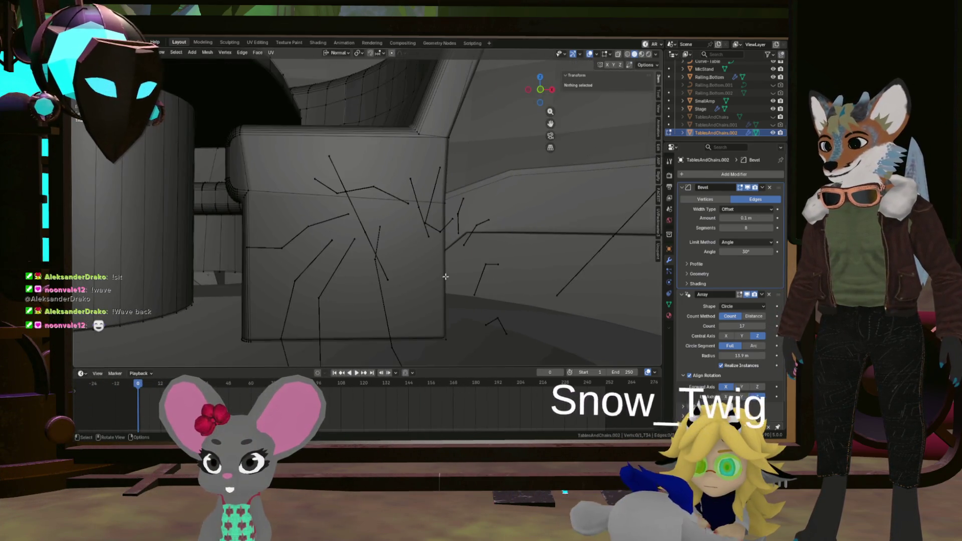
# Step: Subdivide the panel's right edge with one cut and slide the new middle vertex along it
pyautogui.click(443, 339)
pyautogui.keyDown('shift'); pyautogui.click(445, 203); pyautogui.keyUp('shift')
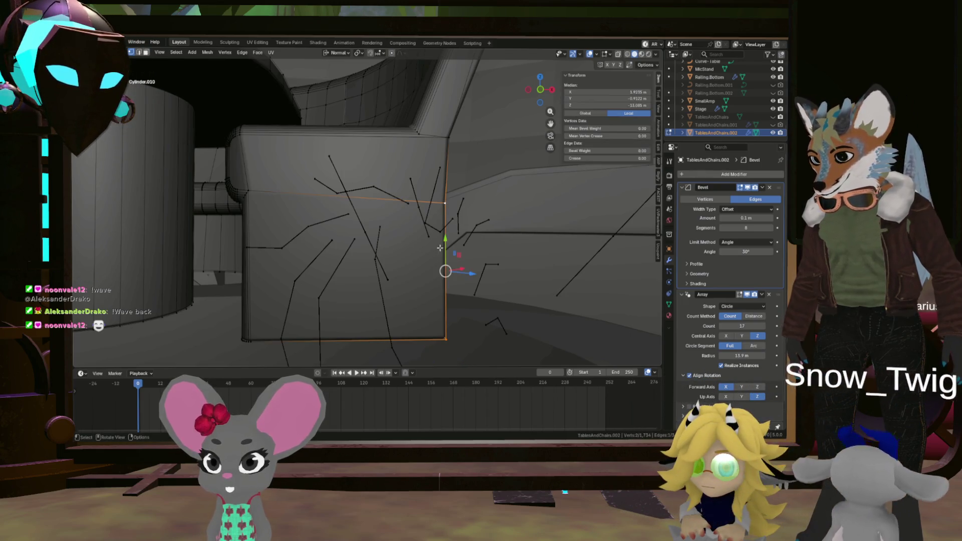
pyautogui.rightClick(438, 248)
pyautogui.click(440, 254)
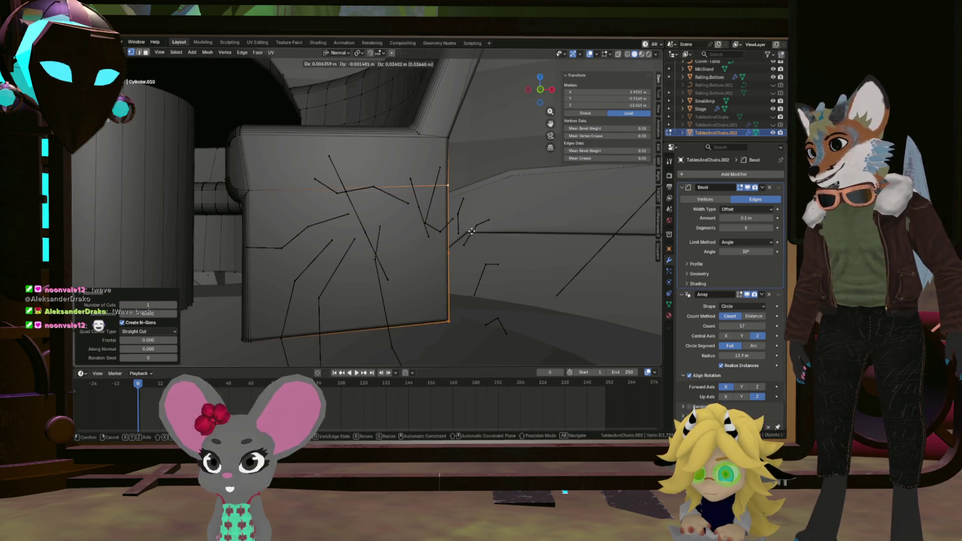
pyautogui.click(445, 269)
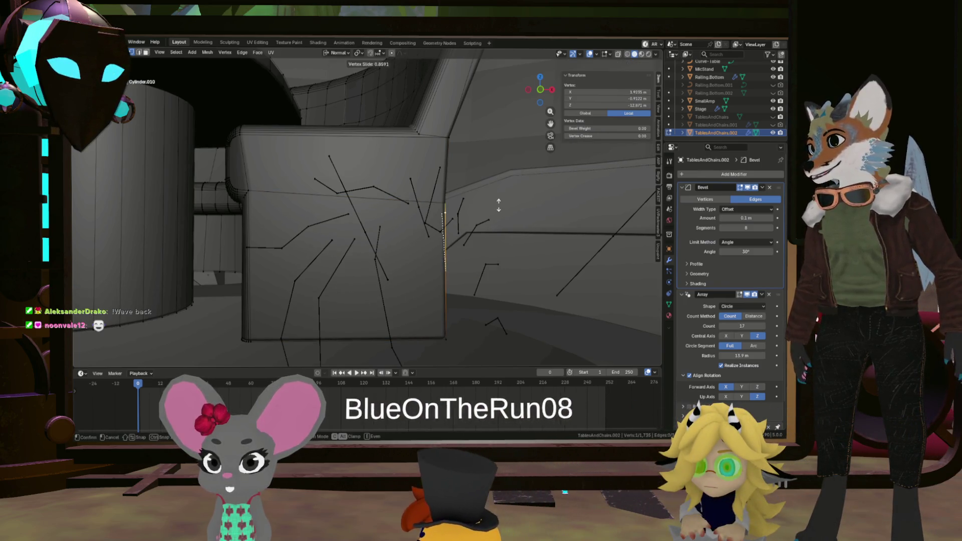
pyautogui.click(497, 209)
pyautogui.moveTo(317, 242); pyautogui.dragTo(351, 119, button='middle')
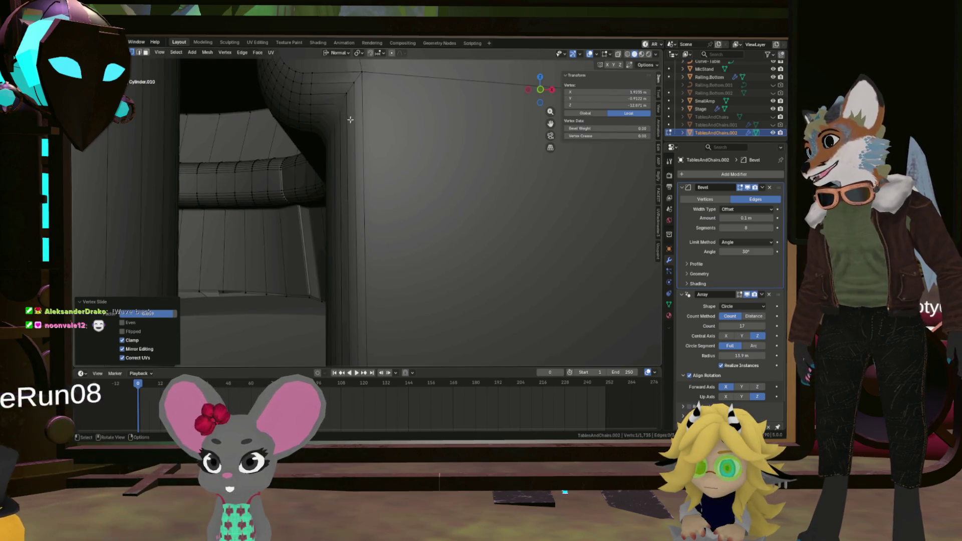
pyautogui.moveTo(365, 157)
pyautogui.mouseDown(button='middle')
pyautogui.moveTo(392, 173)
pyautogui.moveTo(506, 184)
pyautogui.moveTo(386, 194)
pyautogui.mouseUp(button='middle')
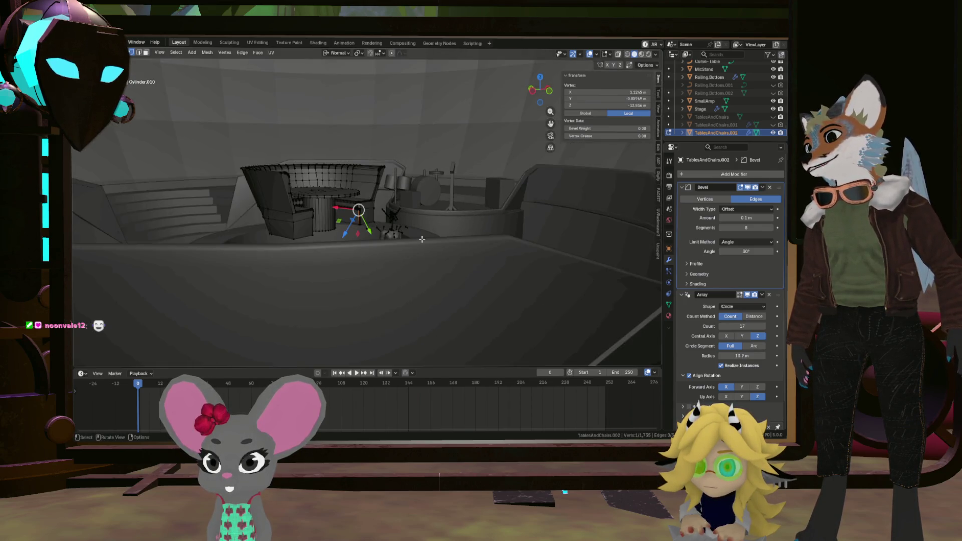
pyautogui.scroll(5, 385, 194)
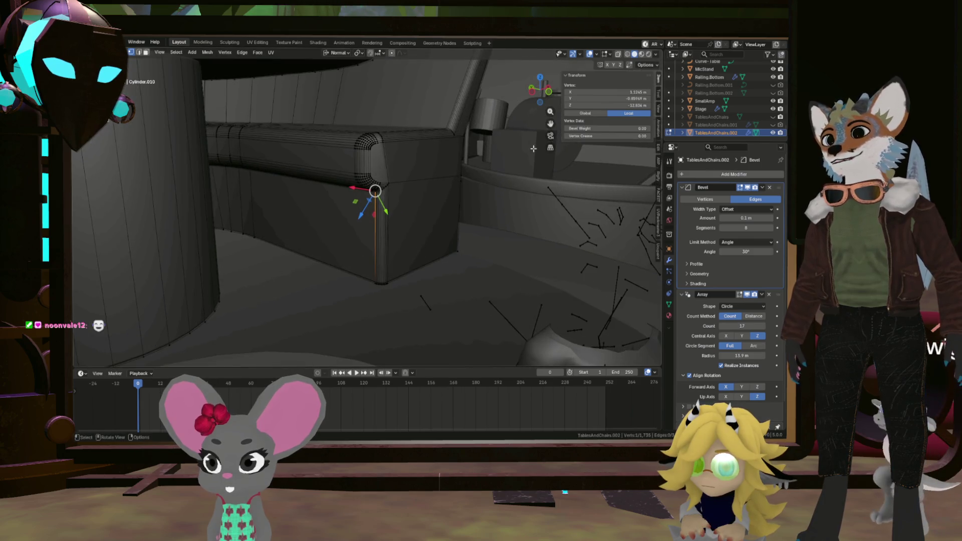
# Step: Pick a wall-corner vertex, undo, and reselect a different corner vertex instead
pyautogui.moveTo(436, 187); pyautogui.dragTo(493, 182, button='middle')
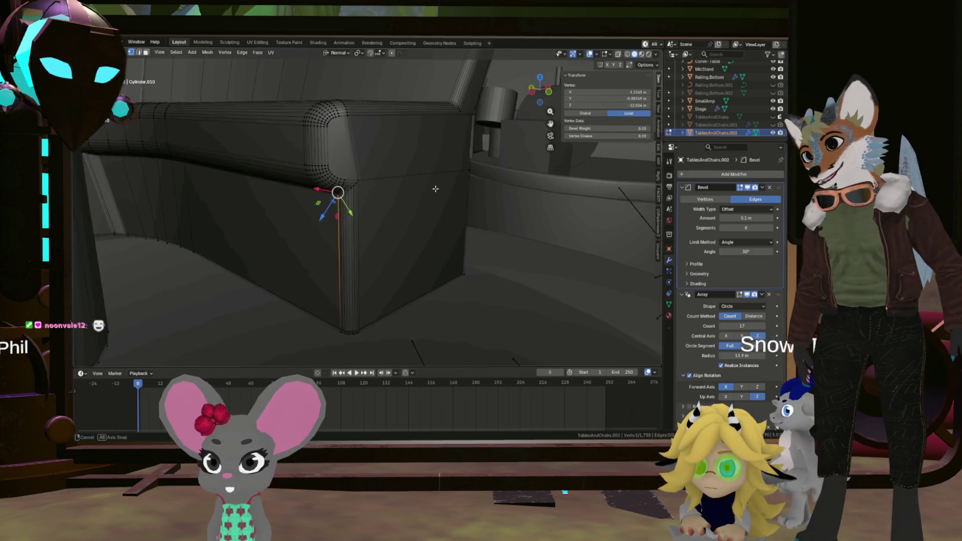
pyautogui.click(494, 183)
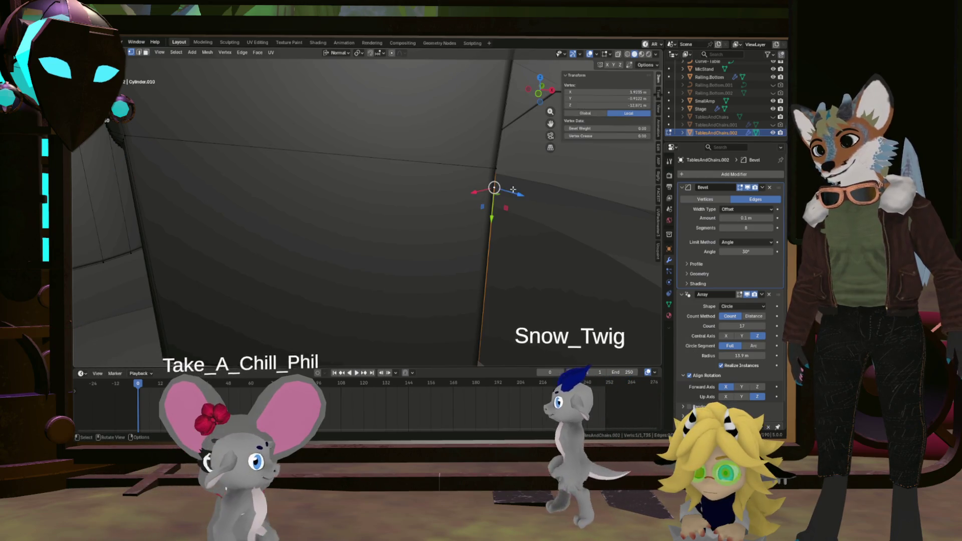
pyautogui.moveTo(493, 182); pyautogui.dragTo(452, 157, button='middle')
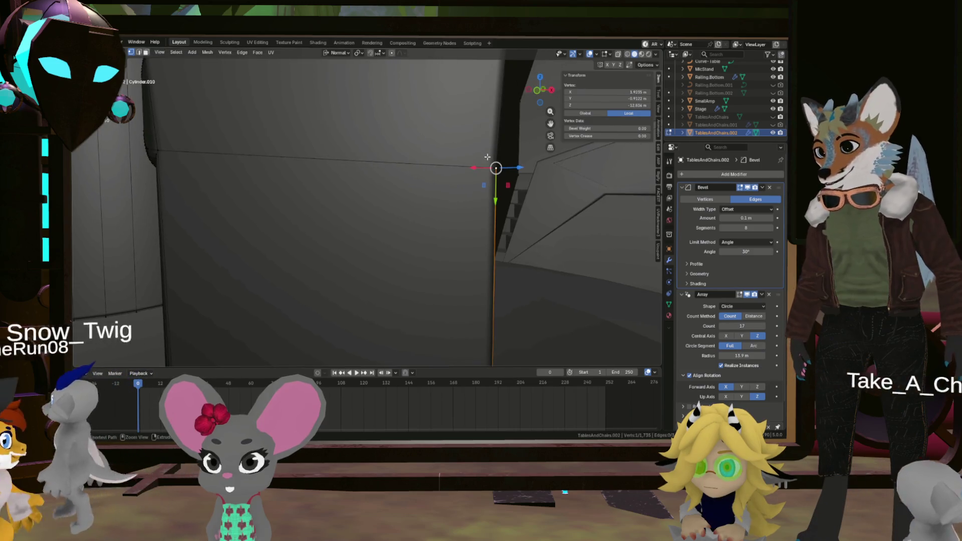
pyautogui.hotkey('ctrl', 'z')
pyautogui.moveTo(490, 157); pyautogui.dragTo(414, 189, button='middle')
pyautogui.click(424, 188)
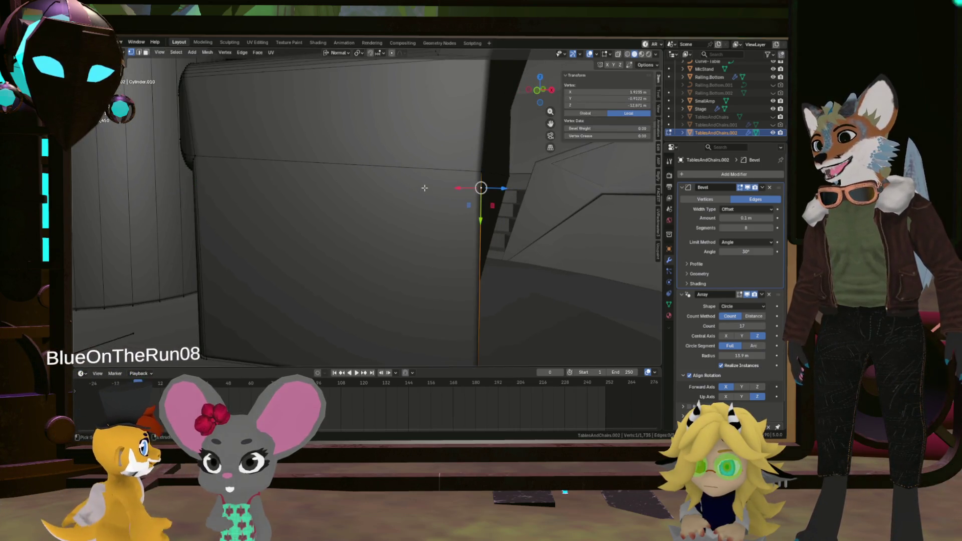
# Step: Select the left wall-corner vertex and add the top-right corner vertex spanning the back panel
pyautogui.moveTo(376, 197)
pyautogui.mouseDown(button='middle')
pyautogui.moveTo(387, 198)
pyautogui.moveTo(214, 171)
pyautogui.mouseUp(button='middle')
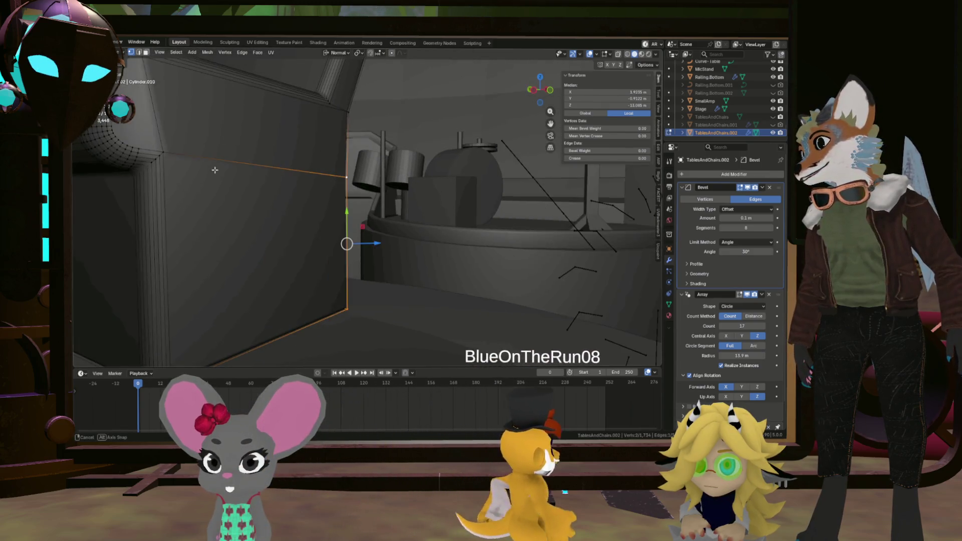
pyautogui.click(129, 183)
pyautogui.scroll(3, 129, 183)
pyautogui.moveTo(128, 183); pyautogui.dragTo(154, 177, button='middle')
pyautogui.keyDown('shift'); pyautogui.click(430, 165); pyautogui.keyUp('shift')
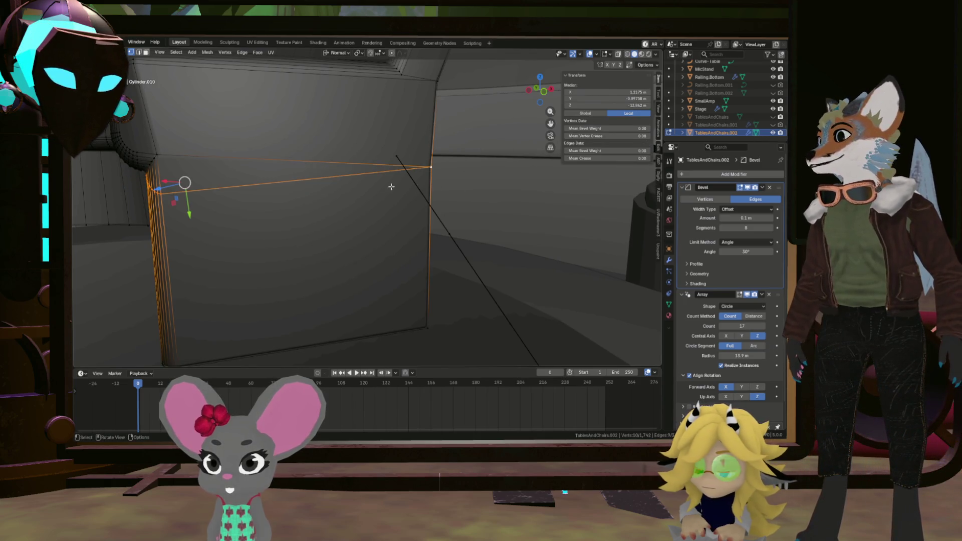
pyautogui.scroll(-5, 371, 190)
pyautogui.moveTo(358, 189); pyautogui.dragTo(551, 211, button='middle')
pyautogui.scroll(5, 380, 199)
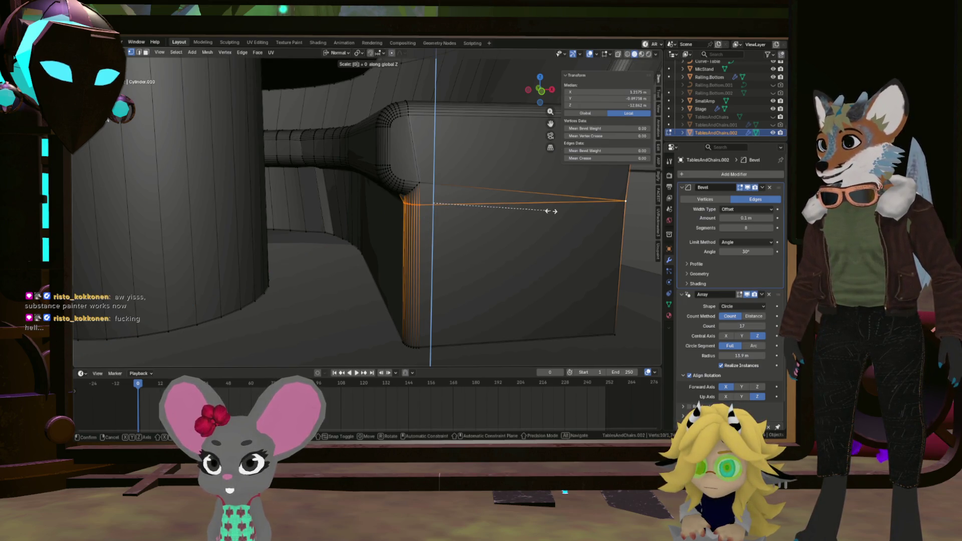
# Step: Orbit around the flattened top edge loop to check it sits level from several angles
pyautogui.moveTo(462, 208); pyautogui.dragTo(457, 210, button='middle')
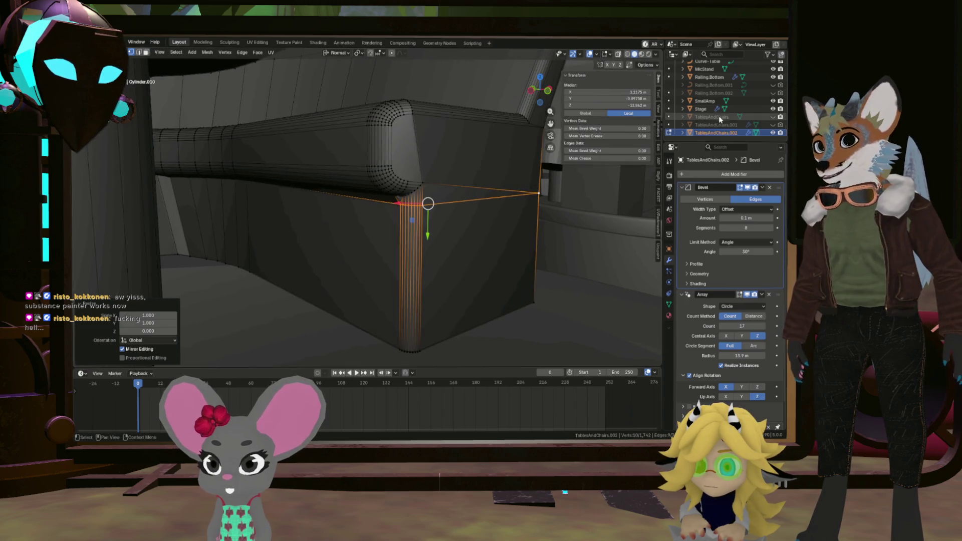
pyautogui.moveTo(449, 204)
pyautogui.mouseDown(button='middle')
pyautogui.moveTo(517, 201)
pyautogui.moveTo(403, 167)
pyautogui.mouseUp(button='middle')
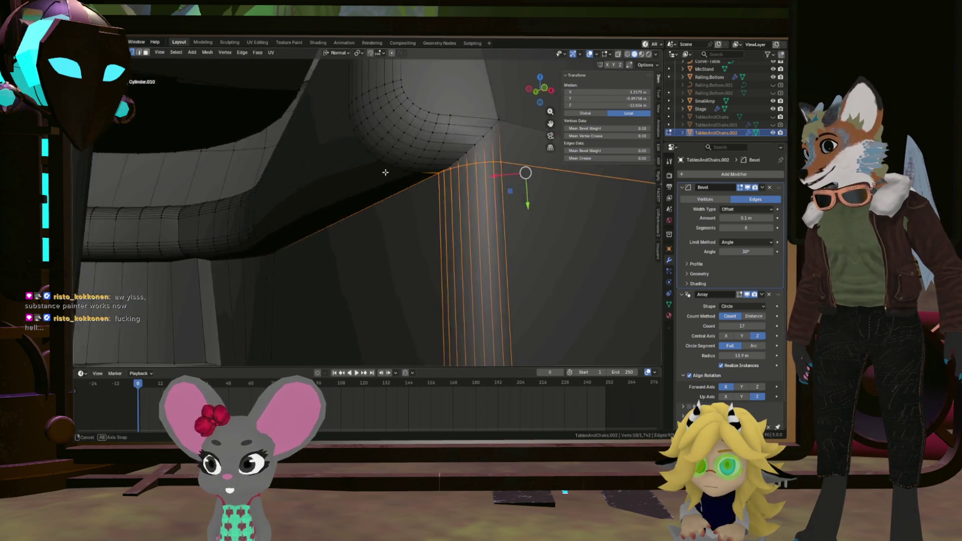
pyautogui.moveTo(403, 167)
pyautogui.mouseDown(button='middle')
pyautogui.moveTo(520, 202)
pyautogui.moveTo(435, 222)
pyautogui.mouseUp(button='middle')
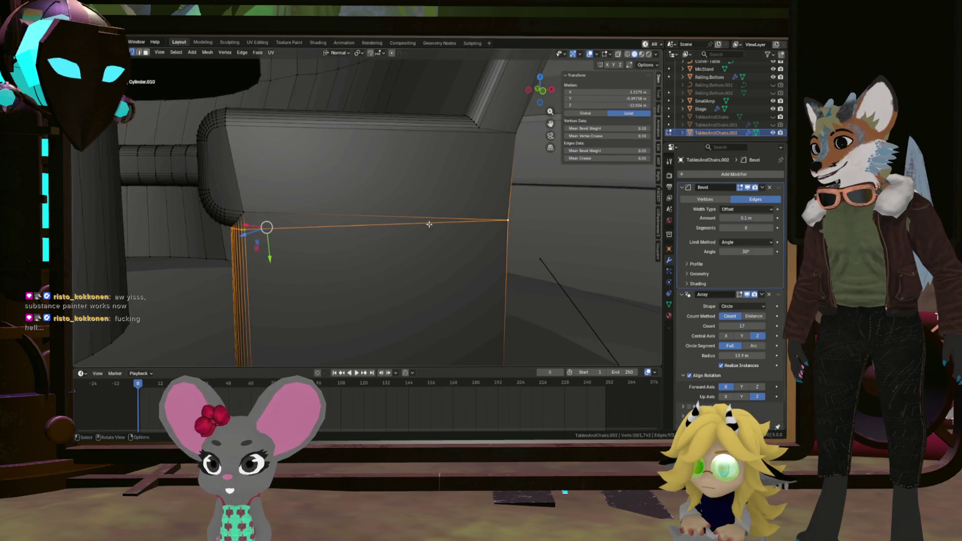
pyautogui.moveTo(355, 220); pyautogui.dragTo(397, 214, button='middle')
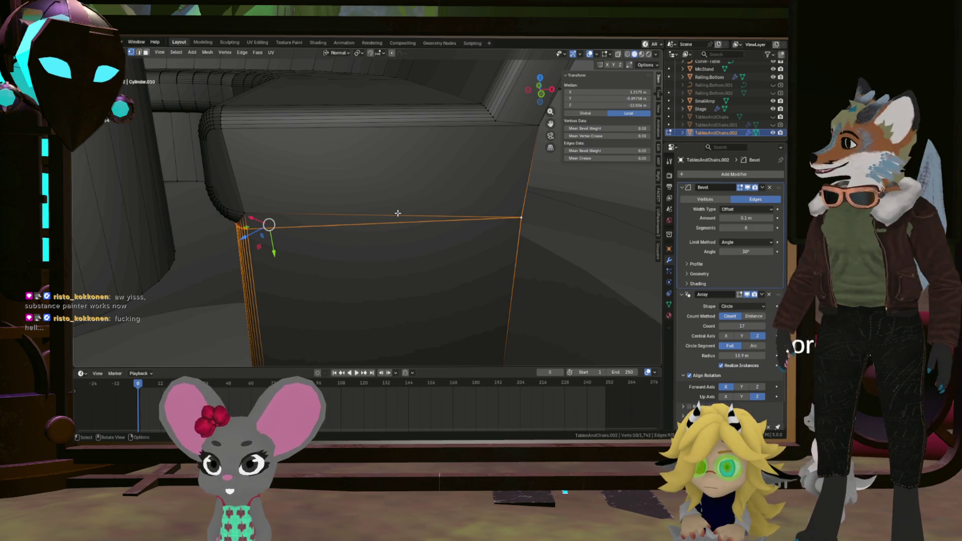
pyautogui.moveTo(397, 195)
pyautogui.mouseDown(button='middle')
pyautogui.moveTo(246, 194)
pyautogui.moveTo(361, 196)
pyautogui.mouseUp(button='middle')
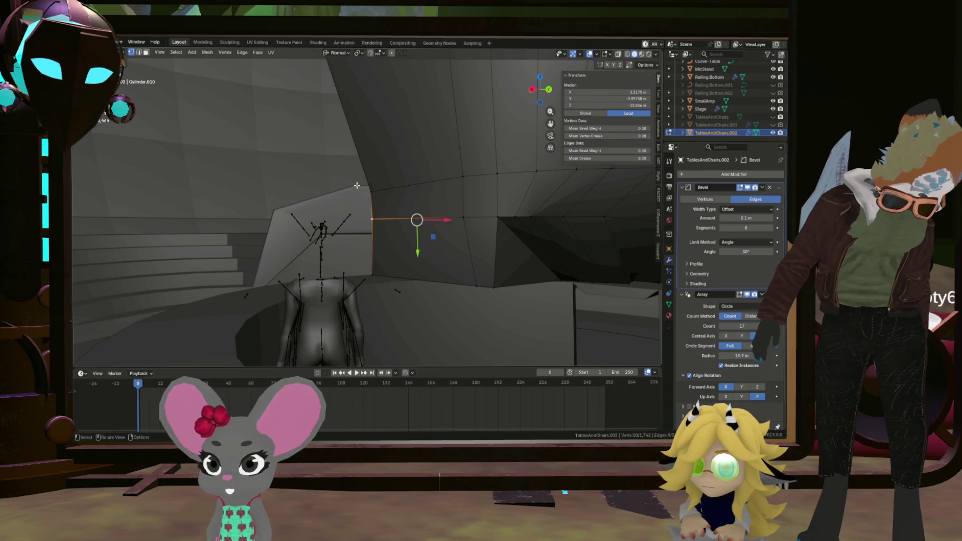
# Step: Move to the blocky seat end and select the vertex at its box corner
pyautogui.moveTo(356, 118)
pyautogui.mouseDown(button='middle')
pyautogui.moveTo(472, 213)
pyautogui.moveTo(348, 203)
pyautogui.mouseUp(button='middle')
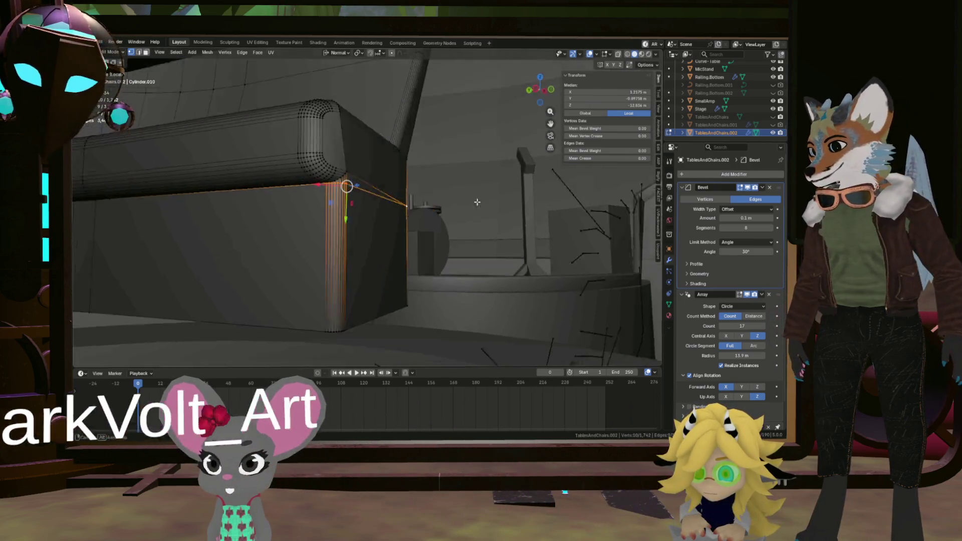
pyautogui.moveTo(348, 203)
pyautogui.mouseDown(button='middle')
pyautogui.moveTo(374, 204)
pyautogui.moveTo(258, 209)
pyautogui.moveTo(331, 210)
pyautogui.mouseUp(button='middle')
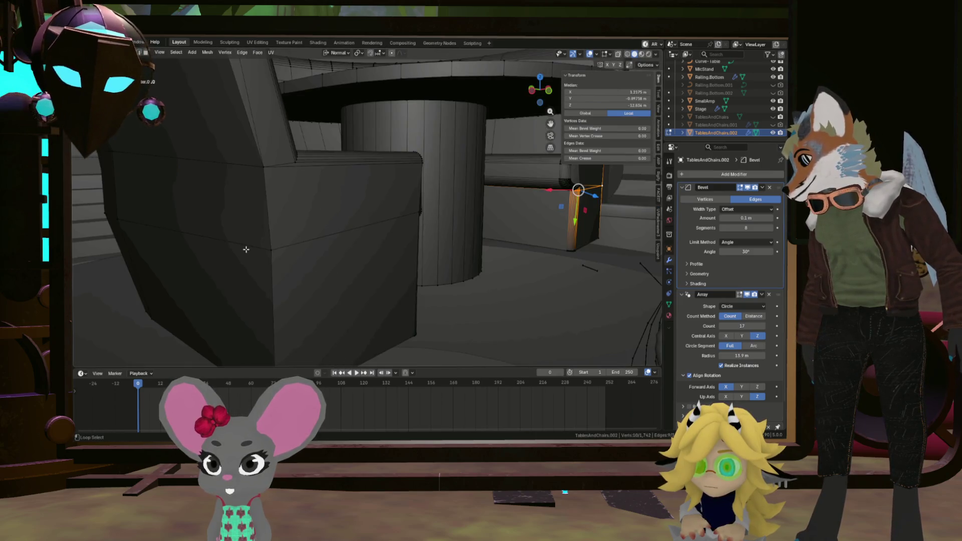
pyautogui.moveTo(293, 241); pyautogui.dragTo(391, 214, button='middle')
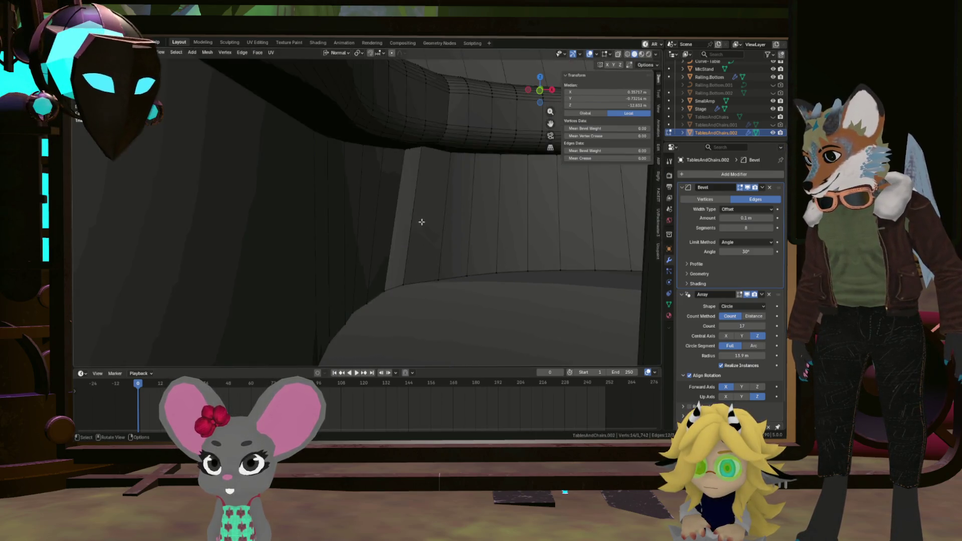
pyautogui.scroll(2, 391, 212)
pyautogui.click(389, 204)
pyautogui.moveTo(390, 204); pyautogui.dragTo(409, 214, button='middle')
pyautogui.moveTo(341, 218)
pyautogui.mouseDown(button='middle')
pyautogui.moveTo(241, 230)
pyautogui.moveTo(254, 242)
pyautogui.mouseUp(button='middle')
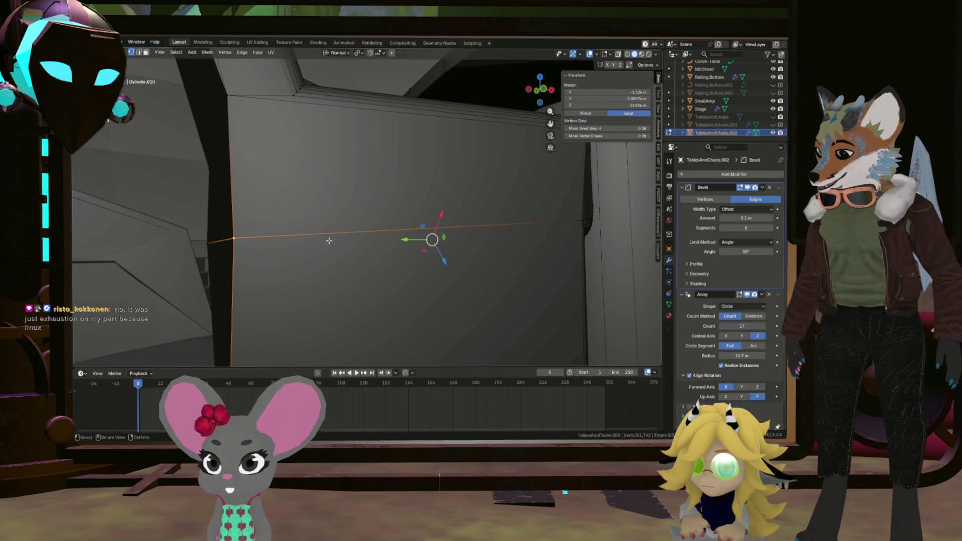
# Step: Pull back to the round table and select two edge loops on the curved underside mesh
pyautogui.moveTo(373, 243)
pyautogui.mouseDown(button='middle')
pyautogui.moveTo(442, 251)
pyautogui.moveTo(482, 238)
pyautogui.mouseUp(button='middle')
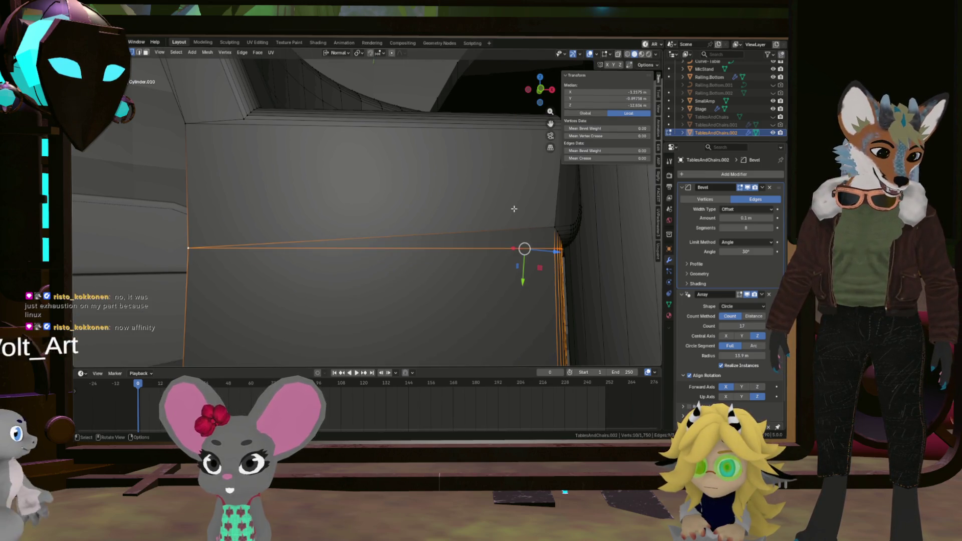
pyautogui.moveTo(476, 213); pyautogui.dragTo(518, 238, button='middle')
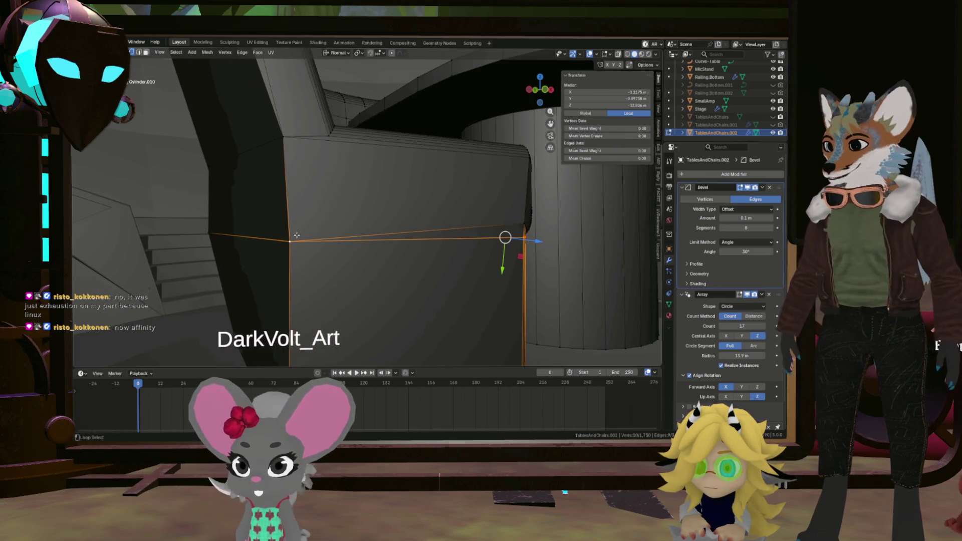
pyautogui.moveTo(296, 235)
pyautogui.mouseDown(button='middle')
pyautogui.moveTo(430, 236)
pyautogui.moveTo(501, 221)
pyautogui.moveTo(468, 213)
pyautogui.moveTo(477, 210)
pyautogui.mouseUp(button='middle')
pyautogui.keyDown('alt'); pyautogui.keyDown('shift'); pyautogui.click(476, 211); pyautogui.keyUp('shift'); pyautogui.keyUp('alt')
pyautogui.keyDown('alt'); pyautogui.keyDown('shift'); pyautogui.click(329, 218); pyautogui.keyUp('shift'); pyautogui.keyUp('alt')
pyautogui.moveTo(256, 233)
pyautogui.mouseDown(button='middle')
pyautogui.moveTo(369, 207)
pyautogui.moveTo(372, 196)
pyautogui.moveTo(367, 224)
pyautogui.mouseUp(button='middle')
pyautogui.scroll(5, 373, 197)
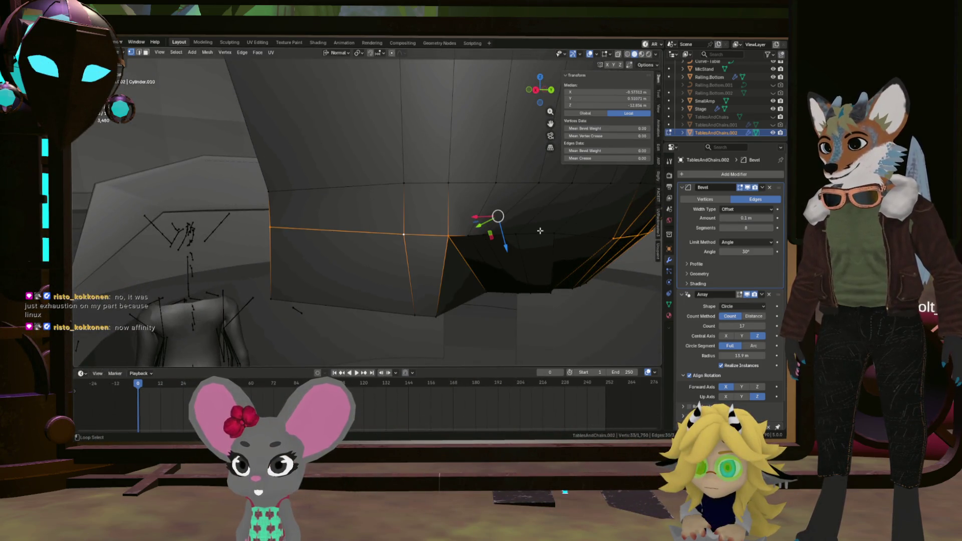
# Step: Relax the selected underside edge loops and check the result
pyautogui.moveTo(583, 235); pyautogui.dragTo(483, 220, button='middle')
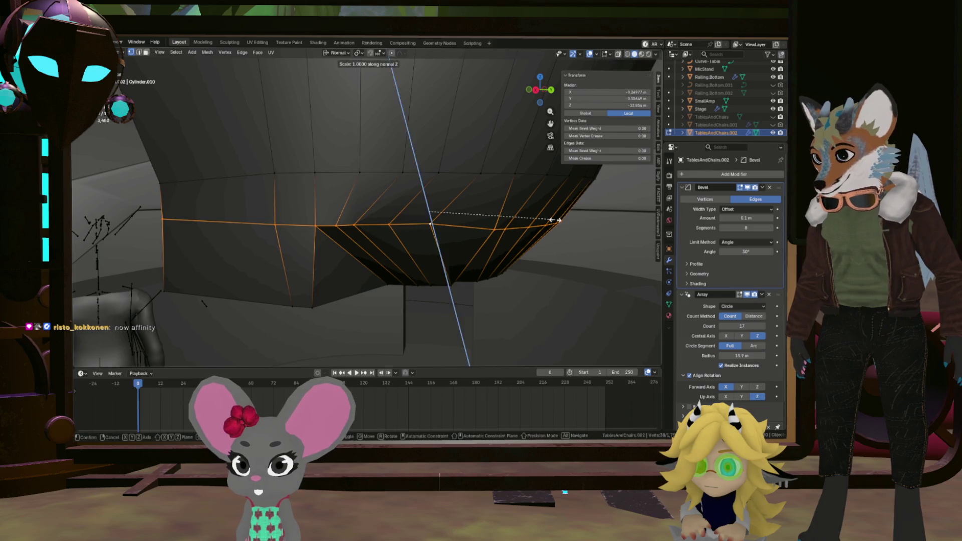
pyautogui.write('0.000')
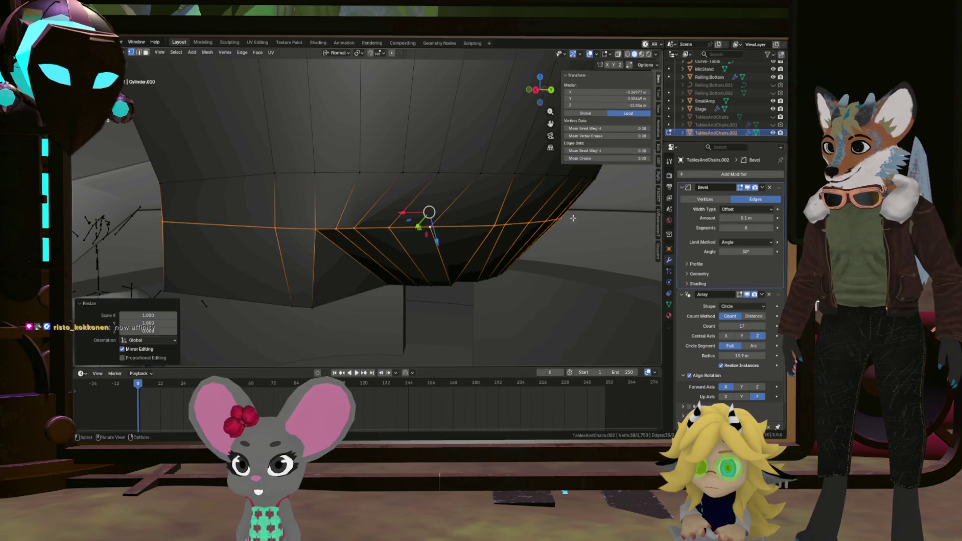
pyautogui.moveTo(451, 188); pyautogui.dragTo(379, 187, button='middle')
pyautogui.rightClick(379, 187)
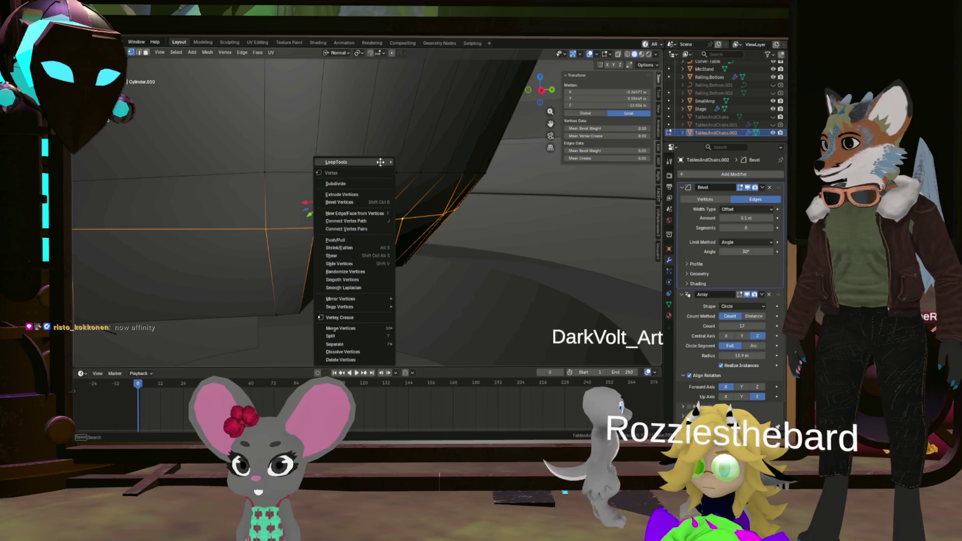
pyautogui.moveTo(337, 162)
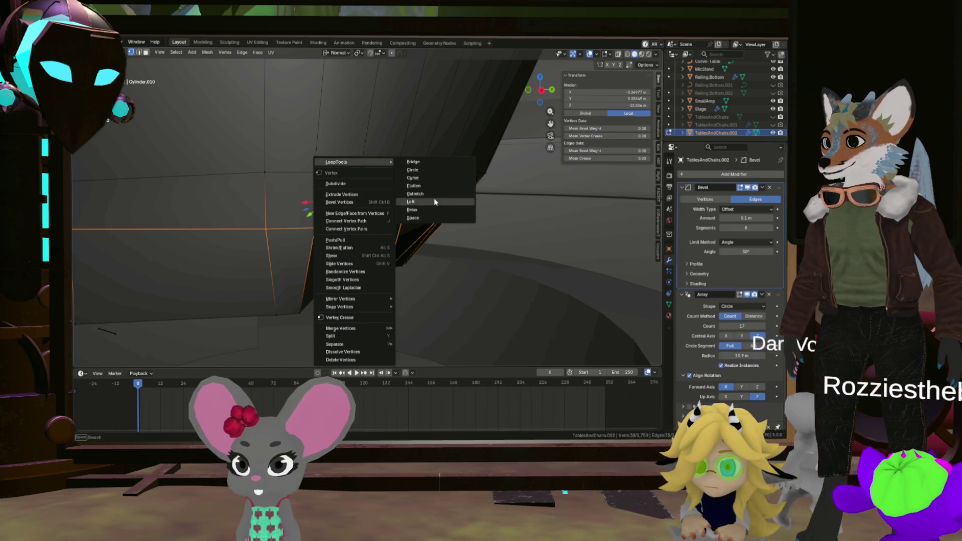
pyautogui.click(432, 209)
pyautogui.moveTo(433, 210)
pyautogui.mouseDown(button='middle')
pyautogui.moveTo(340, 194)
pyautogui.moveTo(367, 207)
pyautogui.mouseUp(button='middle')
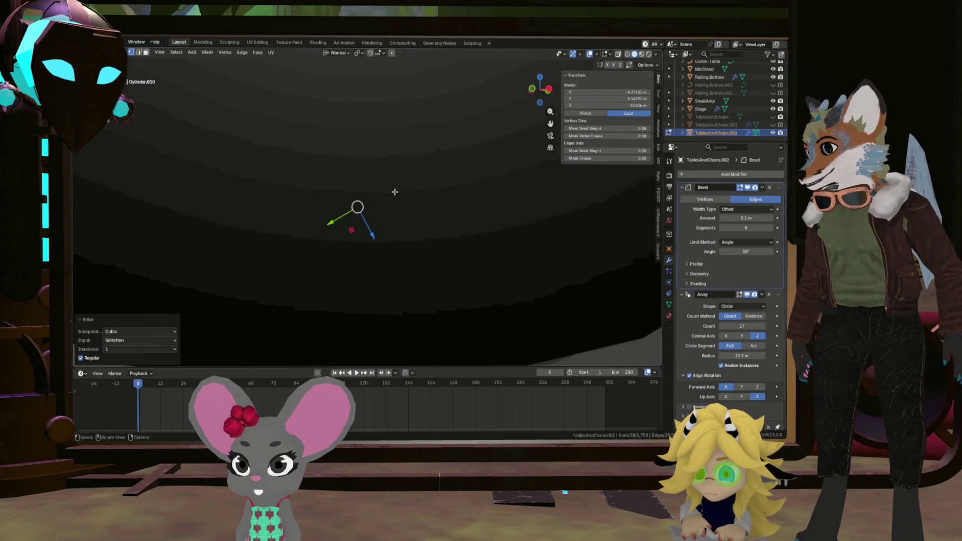
pyautogui.scroll(-3, 367, 208)
pyautogui.scroll(-3, 376, 194)
pyautogui.scroll(-3, 382, 182)
# Step: Frame the selection and bend the loop into a smooth curve with LoopTools Curve
pyautogui.press('KP_Decimal')
pyautogui.moveTo(382, 183)
pyautogui.mouseDown(button='middle')
pyautogui.moveTo(291, 178)
pyautogui.moveTo(352, 218)
pyautogui.mouseUp(button='middle')
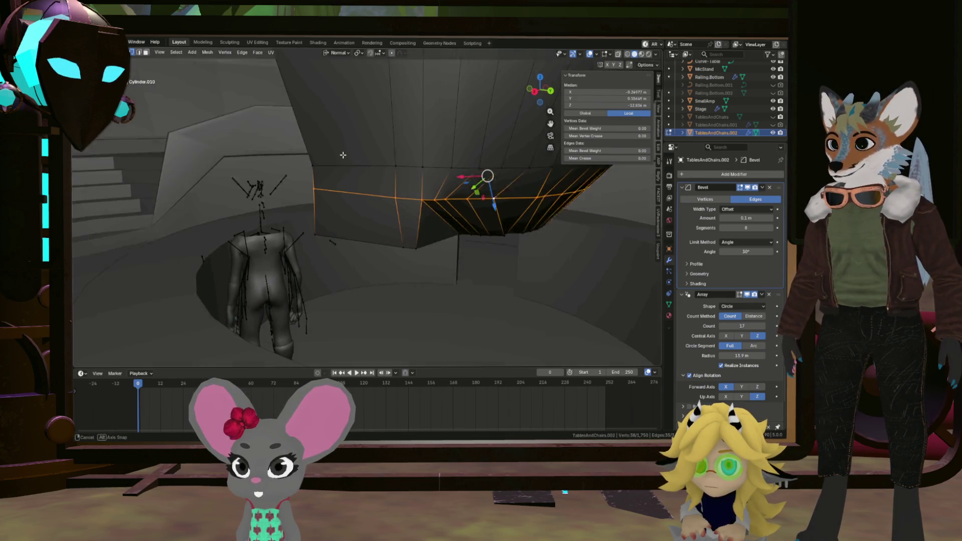
pyautogui.moveTo(352, 218); pyautogui.dragTo(353, 150, button='middle')
pyautogui.rightClick(481, 128)
pyautogui.moveTo(451, 130)
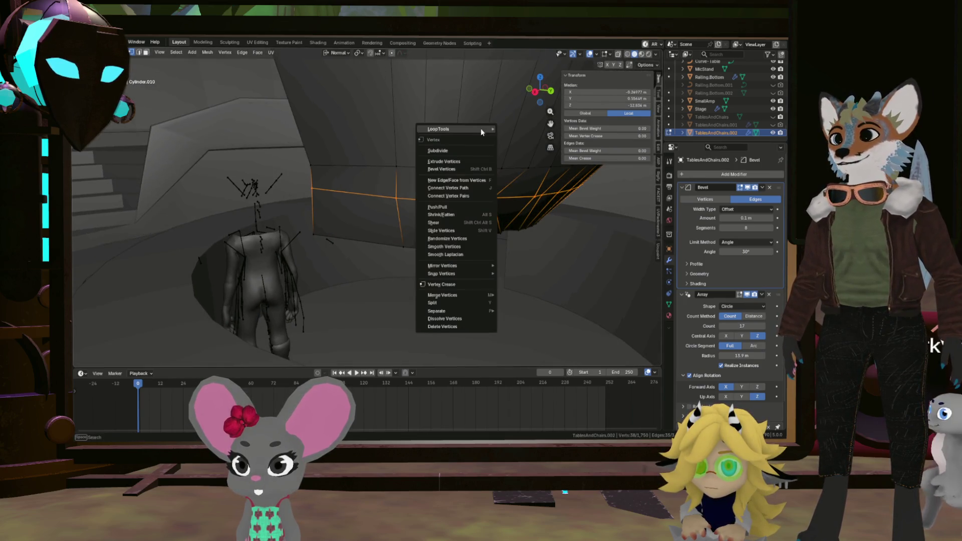
pyautogui.click(529, 145)
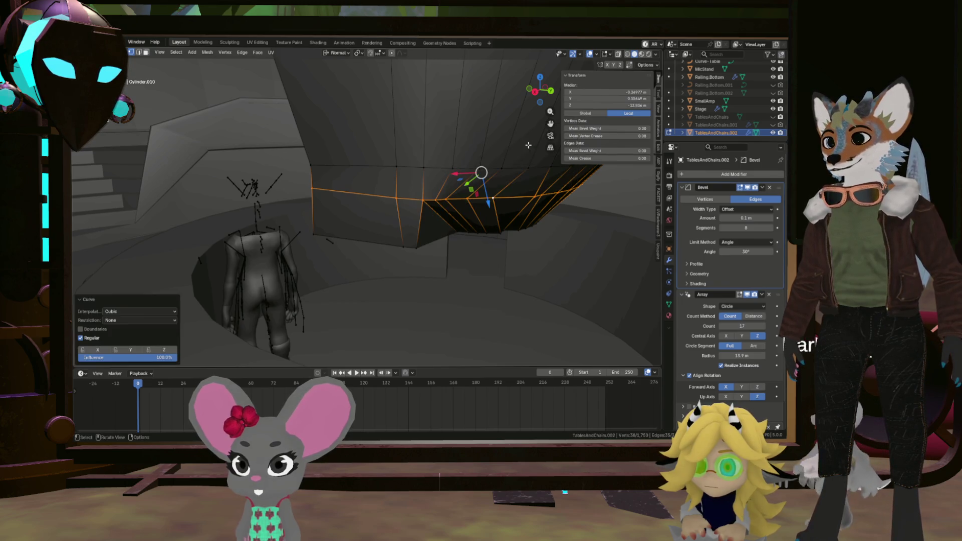
# Step: Try LoopTools Circle, undo it, then space the loop's vertices evenly and inspect
pyautogui.rightClick(482, 173)
pyautogui.click(530, 160)
pyautogui.hotkey('ctrl', 'z')
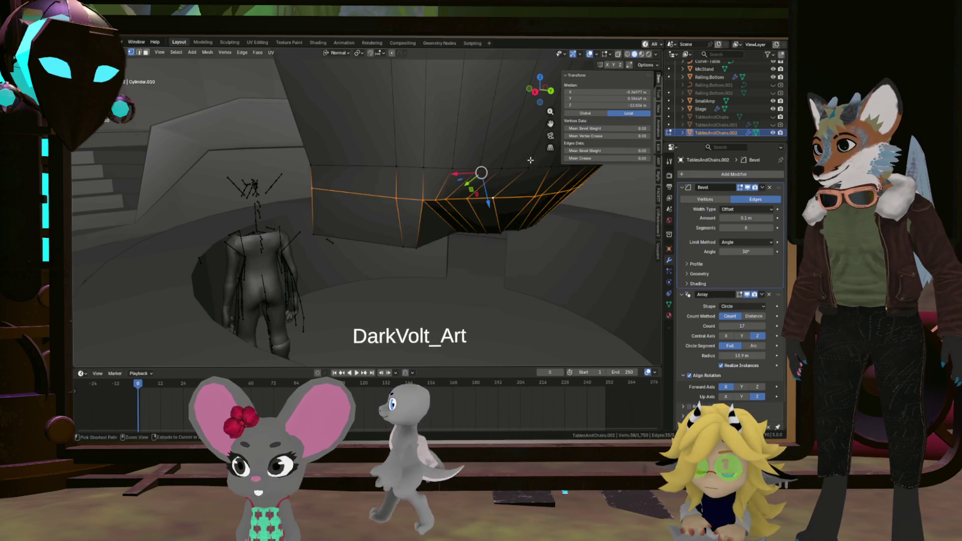
pyautogui.rightClick(497, 146)
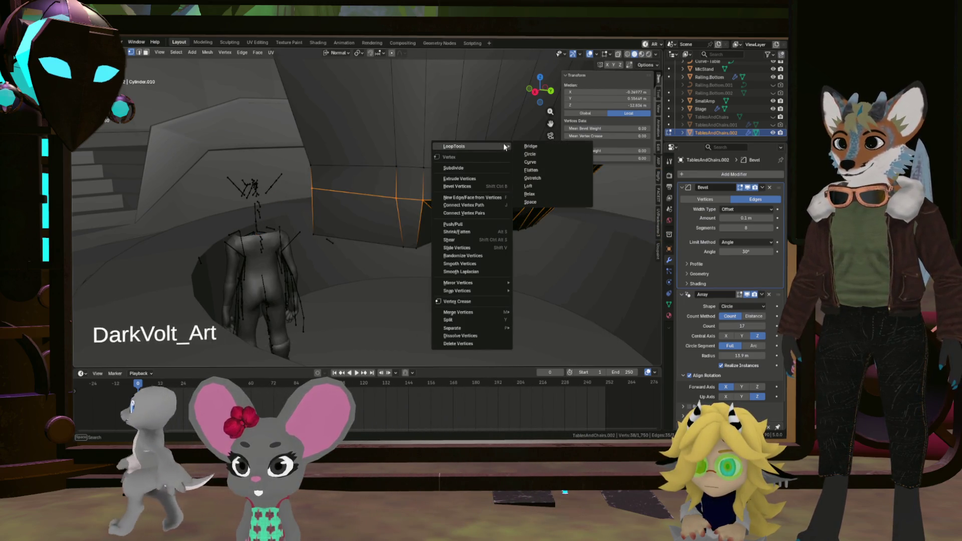
pyautogui.click(549, 202)
pyautogui.moveTo(549, 202)
pyautogui.mouseDown(button='middle')
pyautogui.moveTo(555, 182)
pyautogui.moveTo(515, 191)
pyautogui.mouseUp(button='middle')
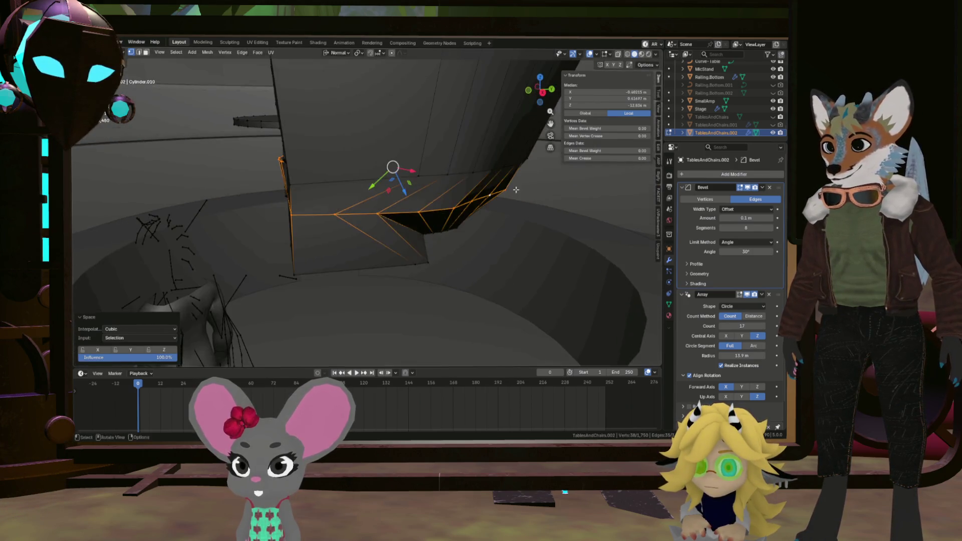
pyautogui.moveTo(443, 173); pyautogui.dragTo(512, 152, button='middle')
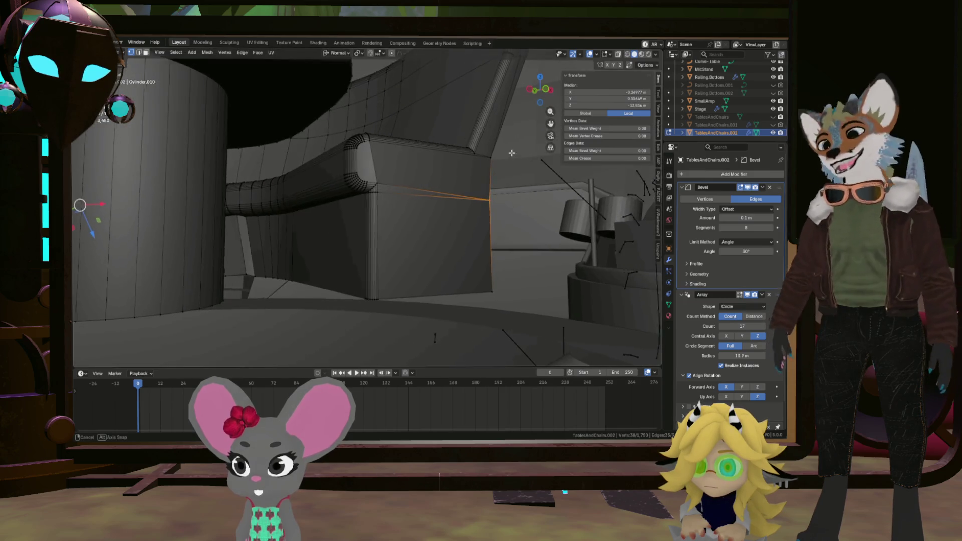
pyautogui.moveTo(431, 173)
pyautogui.mouseDown(button='middle')
pyautogui.moveTo(418, 187)
pyautogui.moveTo(298, 211)
pyautogui.moveTo(395, 165)
pyautogui.mouseUp(button='middle')
pyautogui.scroll(4, 305, 216)
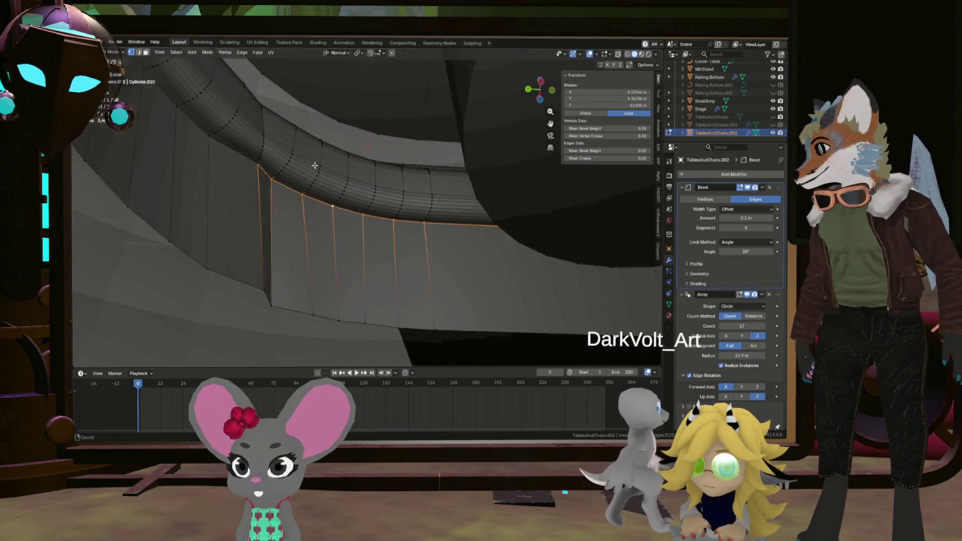
pyautogui.moveTo(395, 165)
pyautogui.mouseDown(button='middle')
pyautogui.moveTo(290, 162)
pyautogui.moveTo(337, 223)
pyautogui.moveTo(389, 203)
pyautogui.moveTo(344, 149)
pyautogui.moveTo(346, 156)
pyautogui.mouseUp(button='middle')
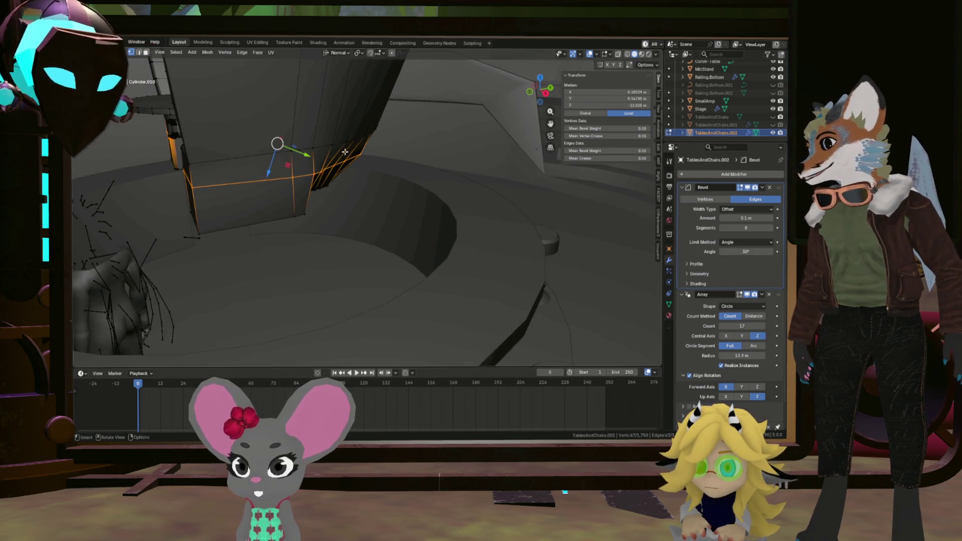
pyautogui.moveTo(280, 173); pyautogui.dragTo(262, 156, button='middle')
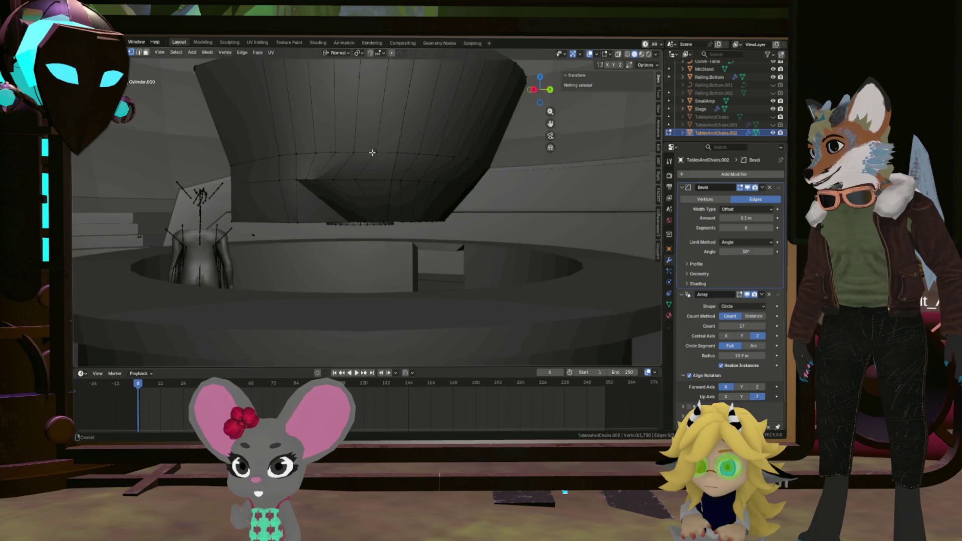
# Step: Cancel a trial move of the vertical edge strip, then hide it with H after a brief Alt+H reveal
pyautogui.moveTo(371, 153); pyautogui.dragTo(341, 201, button='middle')
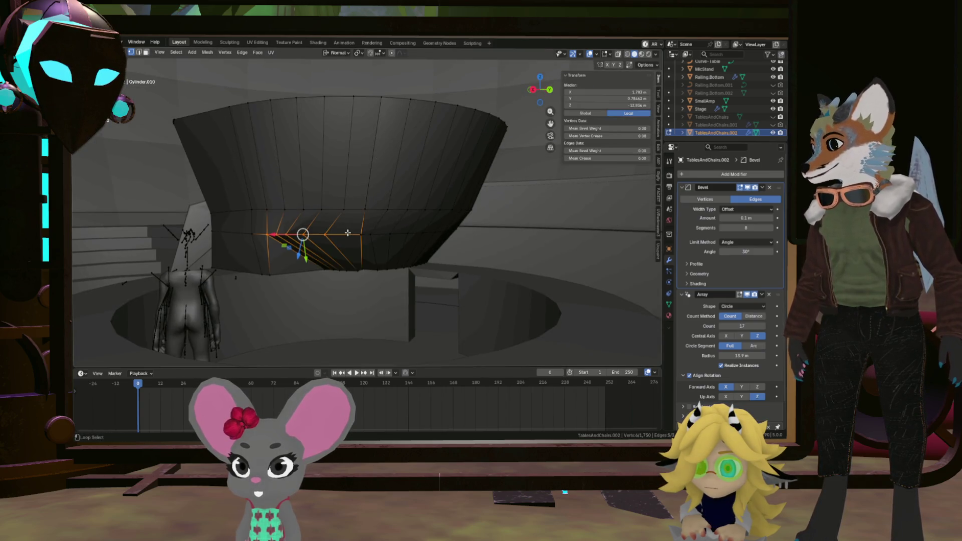
pyautogui.moveTo(284, 214)
pyautogui.mouseDown(button='middle')
pyautogui.moveTo(170, 261)
pyautogui.moveTo(211, 232)
pyautogui.moveTo(202, 244)
pyautogui.mouseUp(button='middle')
pyautogui.scroll(5, 211, 233)
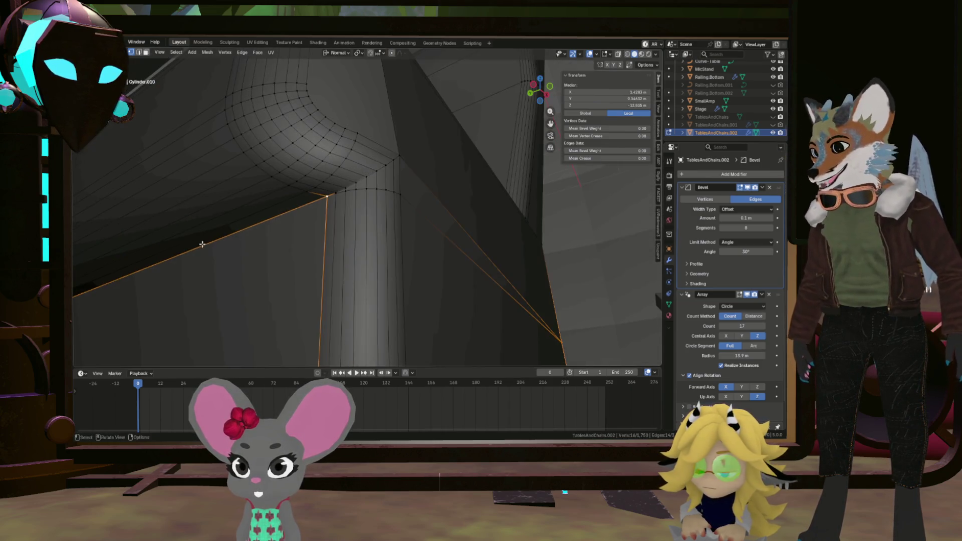
pyautogui.moveTo(374, 189)
pyautogui.mouseDown(button='middle')
pyautogui.moveTo(418, 242)
pyautogui.moveTo(284, 260)
pyautogui.moveTo(253, 279)
pyautogui.moveTo(346, 276)
pyautogui.mouseUp(button='middle')
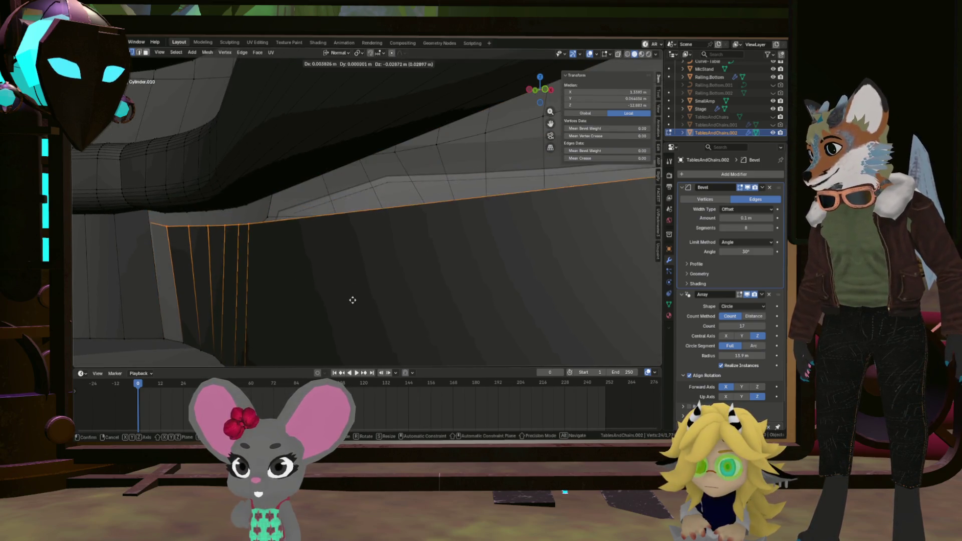
pyautogui.press('Escape')
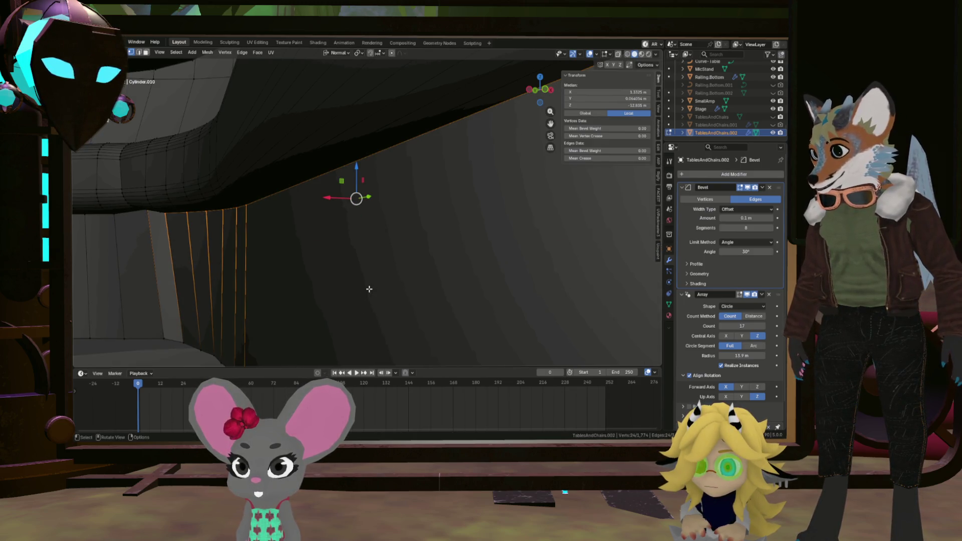
pyautogui.press('h')
pyautogui.hotkey('alt', 'h')
pyautogui.press('h')
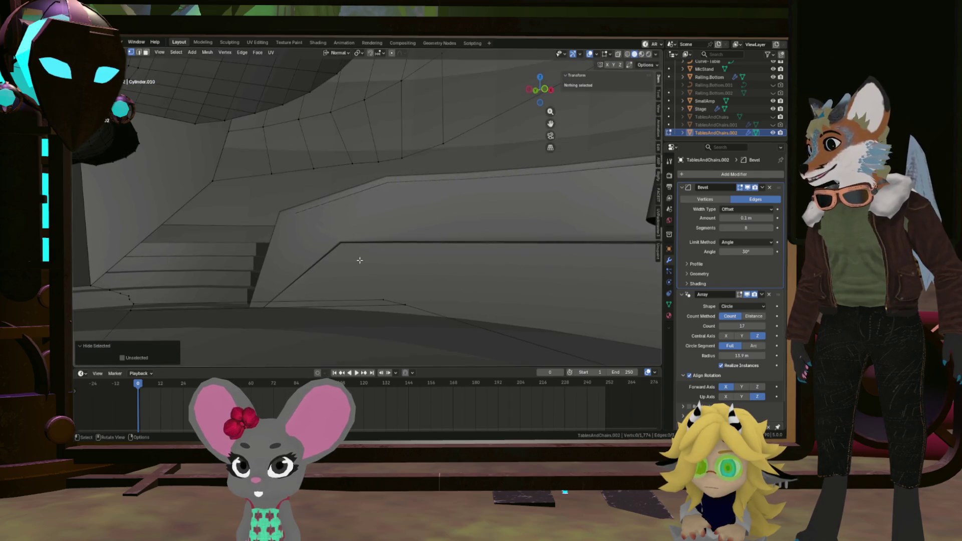
# Step: Leave and re-enter Edit Mode, then enable the Array modifier's display while editing
pyautogui.moveTo(357, 260)
pyautogui.mouseDown(button='middle')
pyautogui.moveTo(370, 232)
pyautogui.moveTo(348, 249)
pyautogui.mouseUp(button='middle')
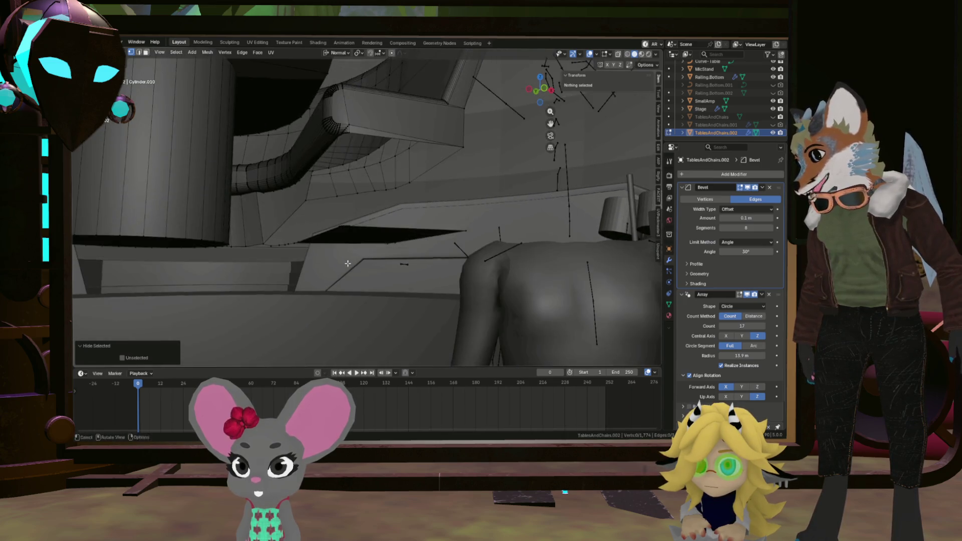
pyautogui.moveTo(348, 250)
pyautogui.mouseDown(button='middle')
pyautogui.moveTo(339, 206)
pyautogui.moveTo(363, 204)
pyautogui.mouseUp(button='middle')
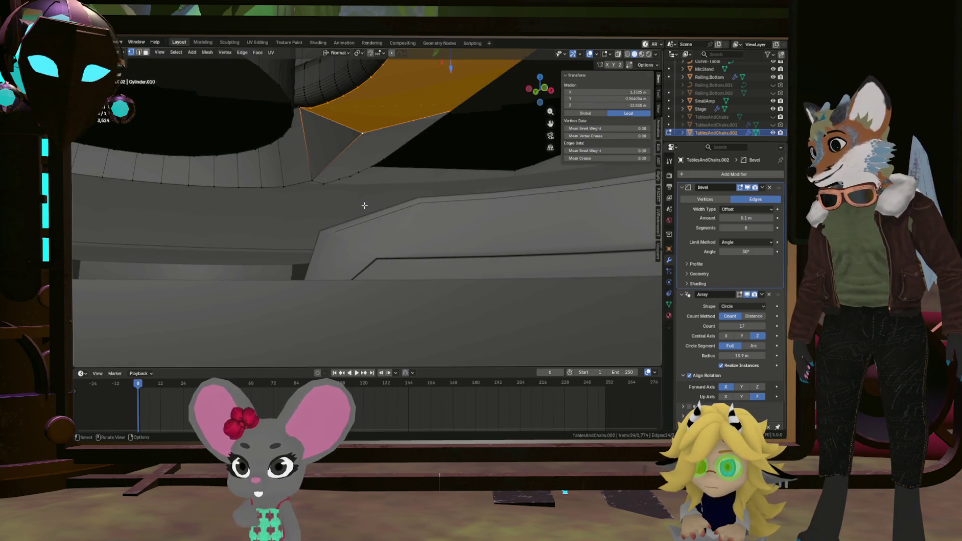
pyautogui.moveTo(364, 205); pyautogui.dragTo(370, 182, button='middle')
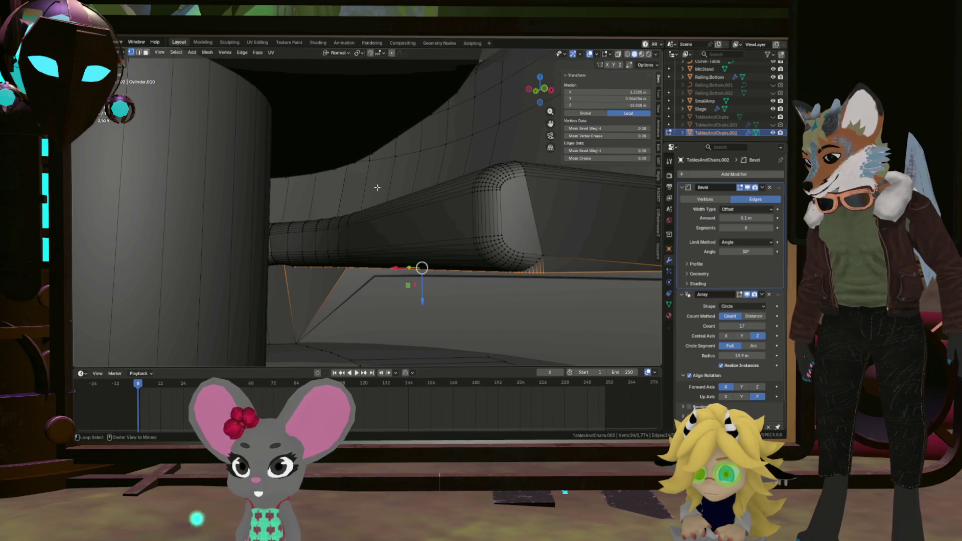
pyautogui.press('Tab')
pyautogui.moveTo(377, 187); pyautogui.dragTo(570, 297, button='middle')
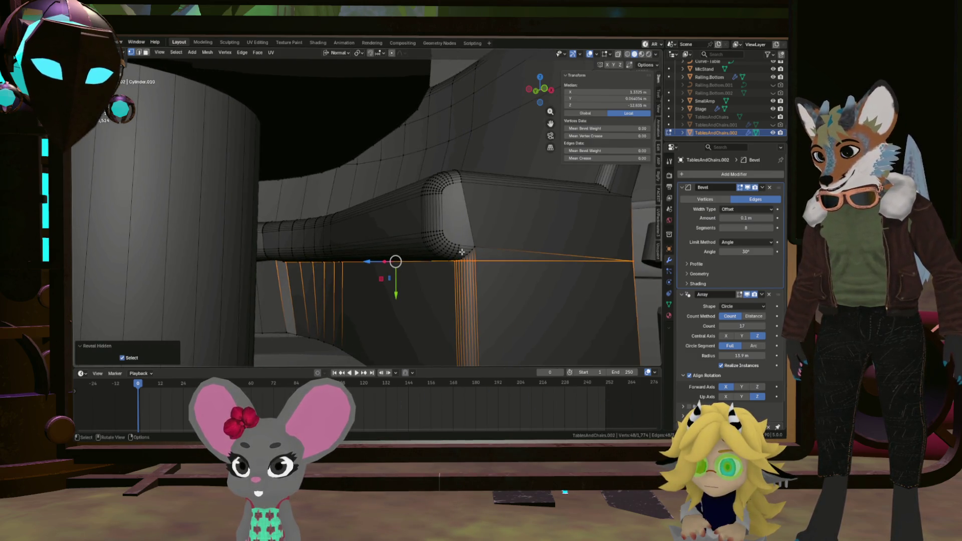
pyautogui.press('Tab')
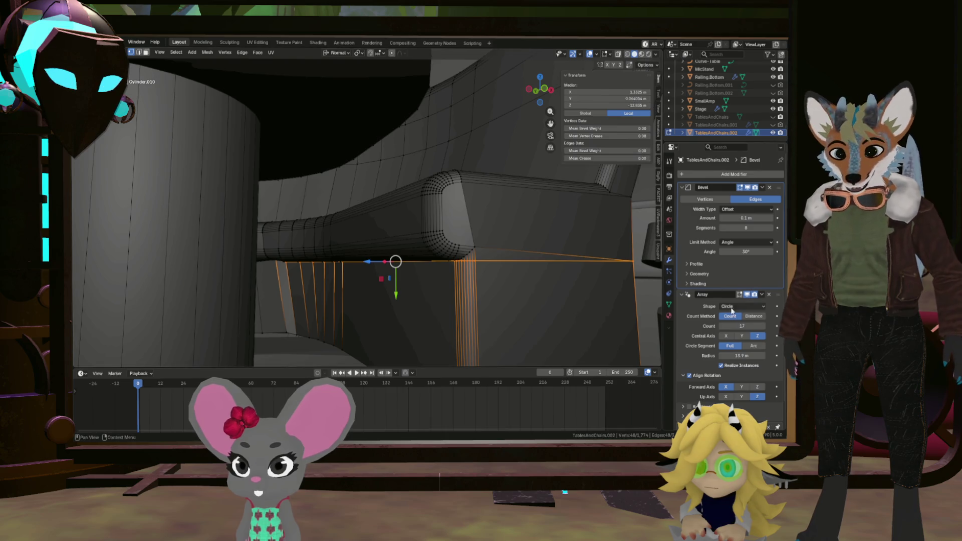
pyautogui.click(743, 294)
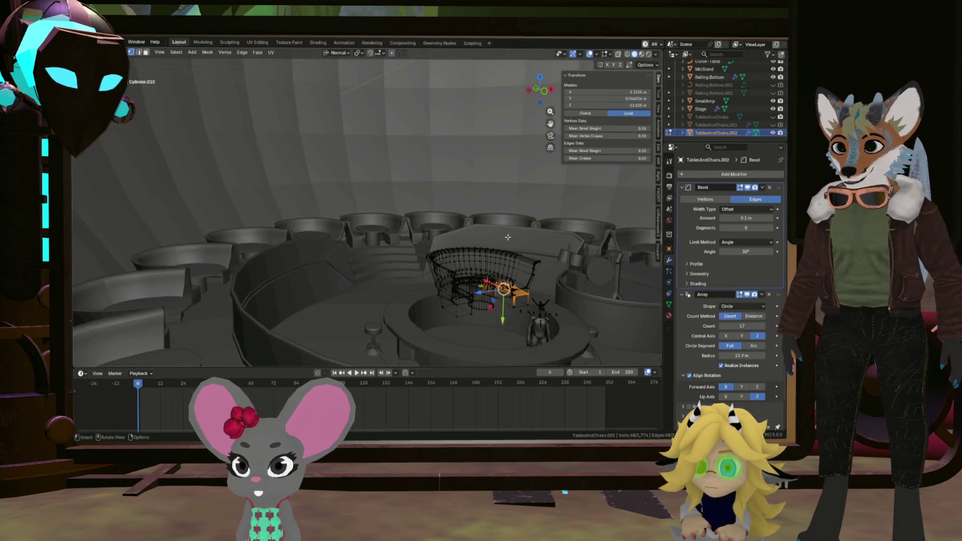
pyautogui.moveTo(524, 220); pyautogui.dragTo(398, 288, button='middle')
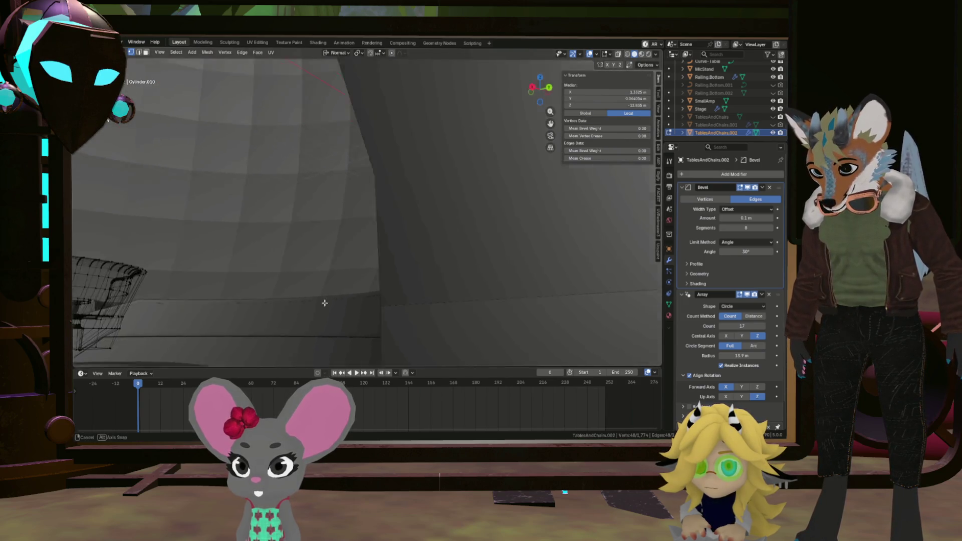
pyautogui.moveTo(287, 305)
pyautogui.mouseDown(button='middle')
pyautogui.moveTo(439, 307)
pyautogui.moveTo(477, 294)
pyautogui.moveTo(333, 286)
pyautogui.moveTo(368, 301)
pyautogui.moveTo(344, 318)
pyautogui.moveTo(338, 290)
pyautogui.moveTo(326, 286)
pyautogui.moveTo(349, 307)
pyautogui.moveTo(347, 280)
pyautogui.moveTo(318, 240)
pyautogui.moveTo(322, 226)
pyautogui.moveTo(318, 241)
pyautogui.moveTo(365, 230)
pyautogui.moveTo(418, 202)
pyautogui.mouseUp(button='middle')
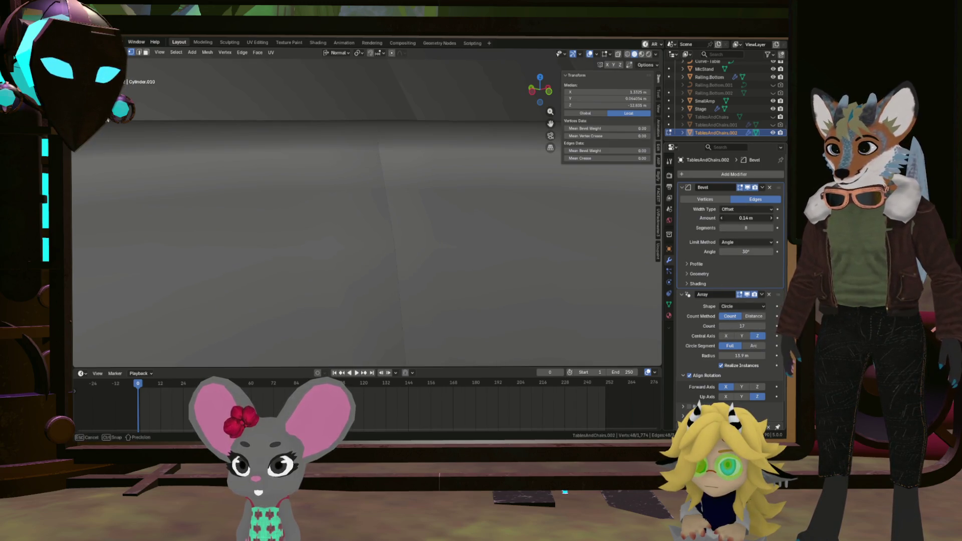
pyautogui.press('Tab')
pyautogui.moveTo(525, 227)
pyautogui.mouseDown(button='middle')
pyautogui.moveTo(511, 236)
pyautogui.moveTo(507, 262)
pyautogui.moveTo(480, 243)
pyautogui.moveTo(491, 279)
pyautogui.moveTo(491, 268)
pyautogui.moveTo(535, 299)
pyautogui.moveTo(516, 290)
pyautogui.mouseUp(button='middle')
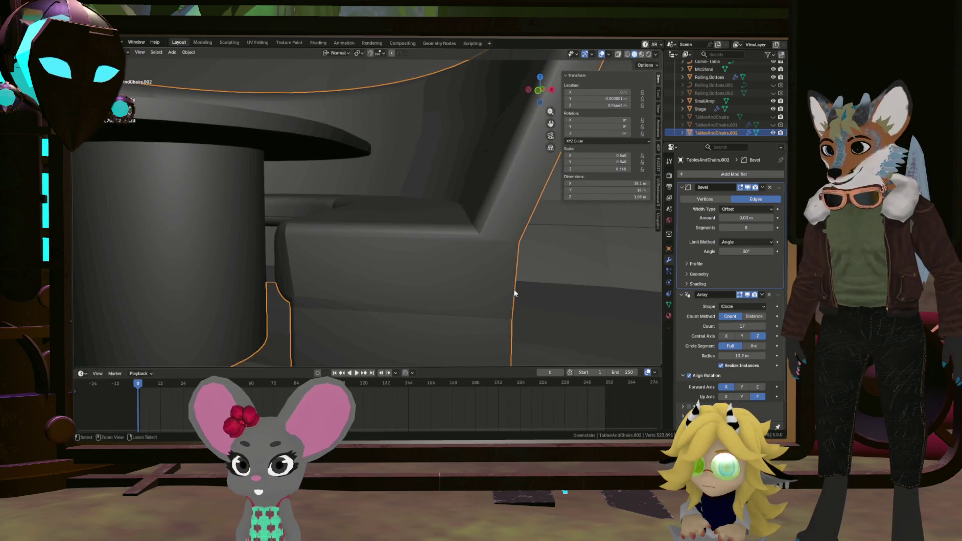
pyautogui.press('Tab')
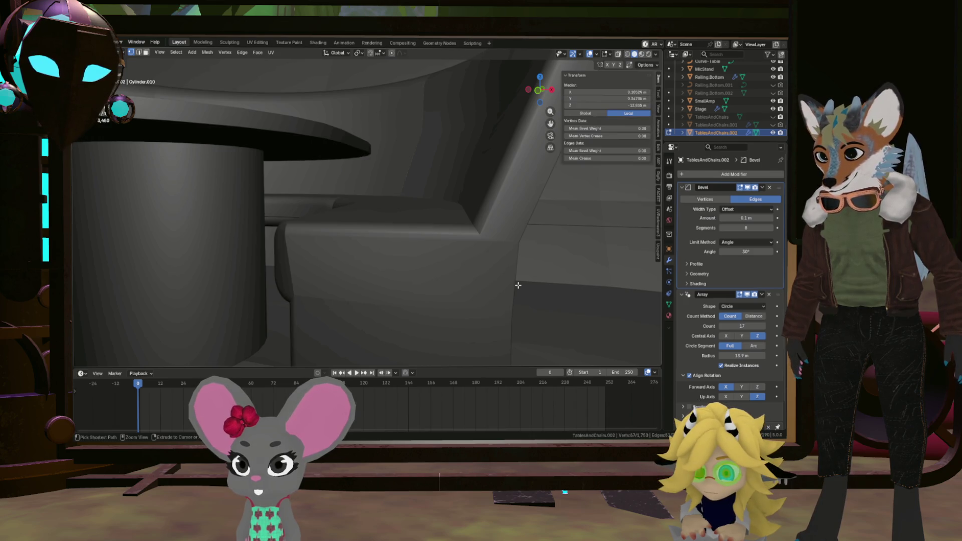
pyautogui.moveTo(481, 264)
pyautogui.mouseDown(button='middle')
pyautogui.moveTo(403, 217)
pyautogui.moveTo(416, 214)
pyautogui.moveTo(428, 261)
pyautogui.mouseUp(button='middle')
pyautogui.scroll(5, 428, 261)
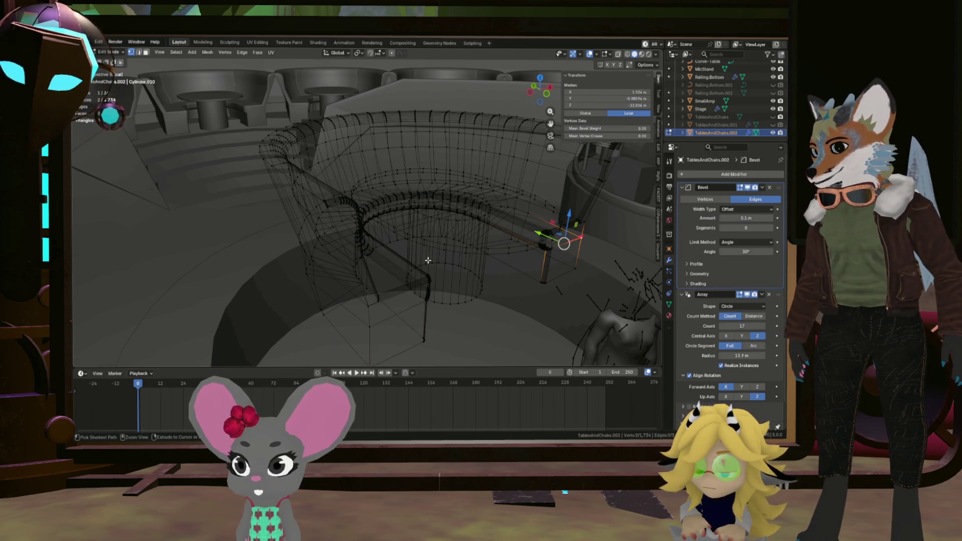
pyautogui.moveTo(384, 250)
pyautogui.mouseDown(button='middle')
pyautogui.moveTo(291, 123)
pyautogui.moveTo(350, 147)
pyautogui.moveTo(380, 186)
pyautogui.mouseUp(button='middle')
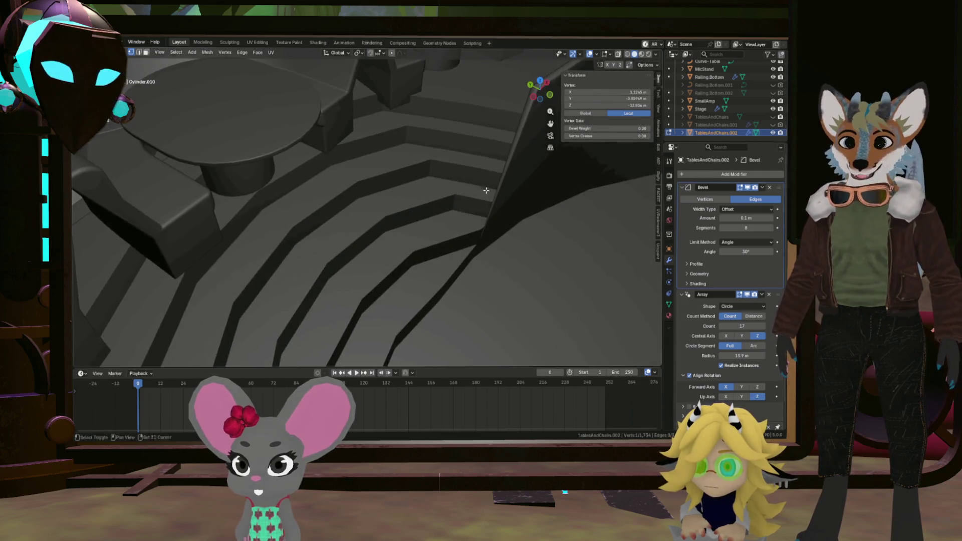
pyautogui.moveTo(381, 186)
pyautogui.mouseDown(button='middle')
pyautogui.moveTo(402, 163)
pyautogui.moveTo(390, 184)
pyautogui.moveTo(535, 226)
pyautogui.mouseUp(button='middle')
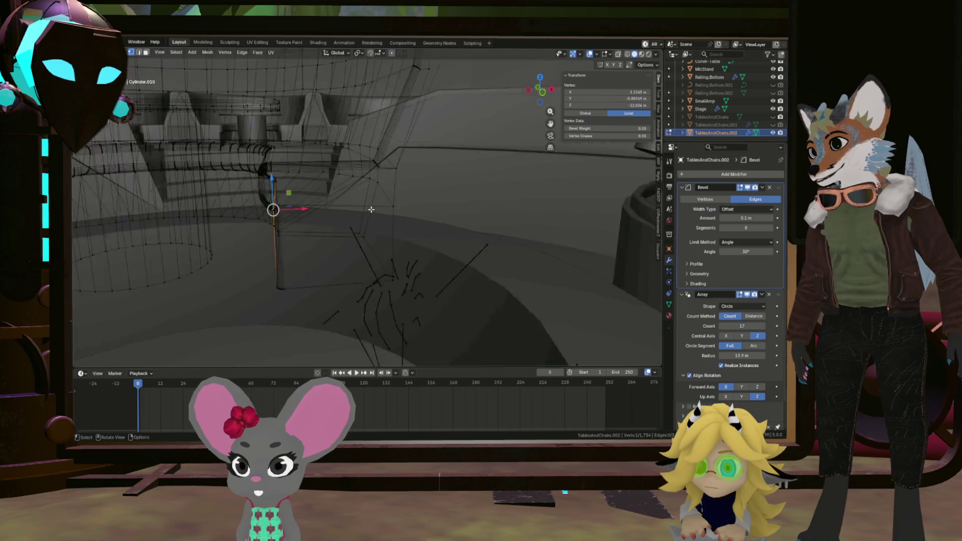
# Step: Orbit around the booths and tables to inspect the levelled seat edges up close
pyautogui.moveTo(534, 225); pyautogui.dragTo(352, 208, button='middle')
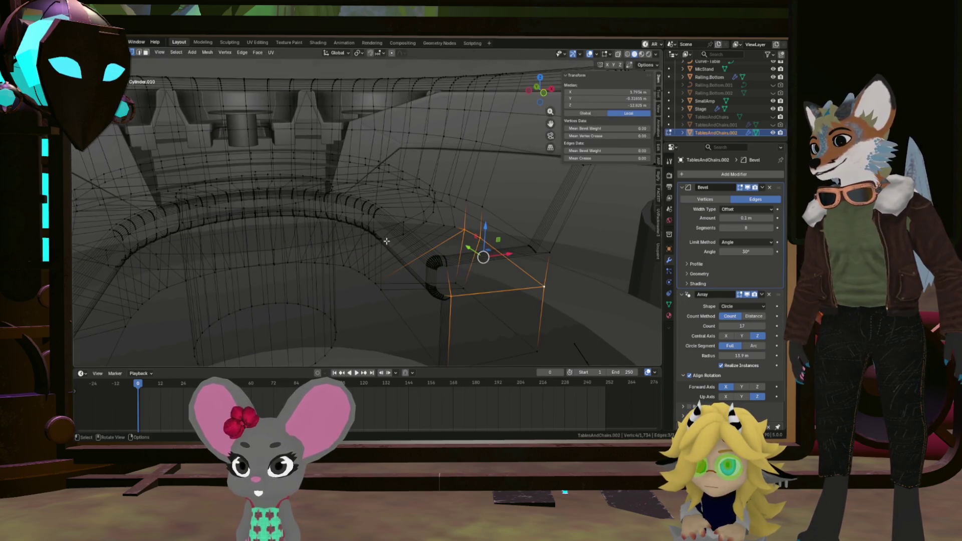
pyautogui.moveTo(417, 289); pyautogui.dragTo(441, 244, button='middle')
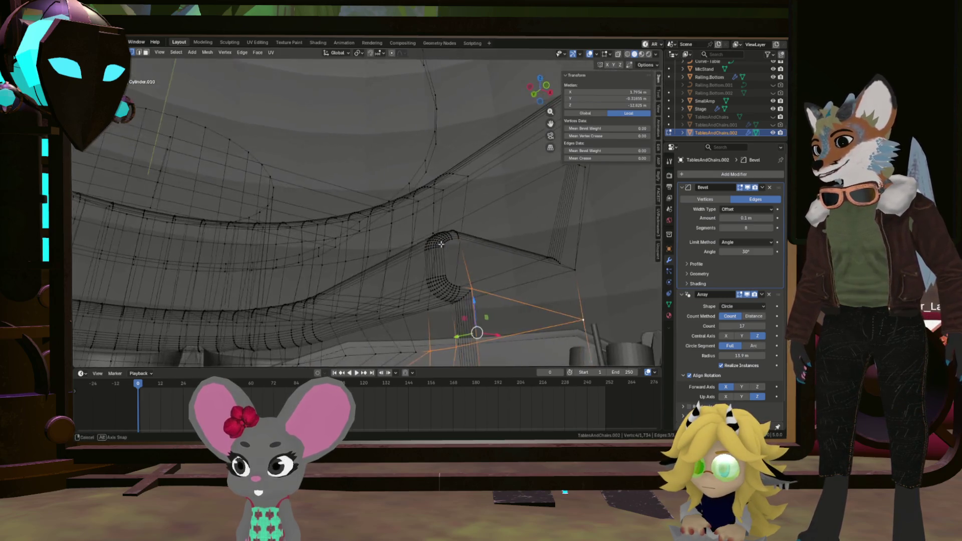
pyautogui.moveTo(461, 300); pyautogui.dragTo(444, 311, button='middle')
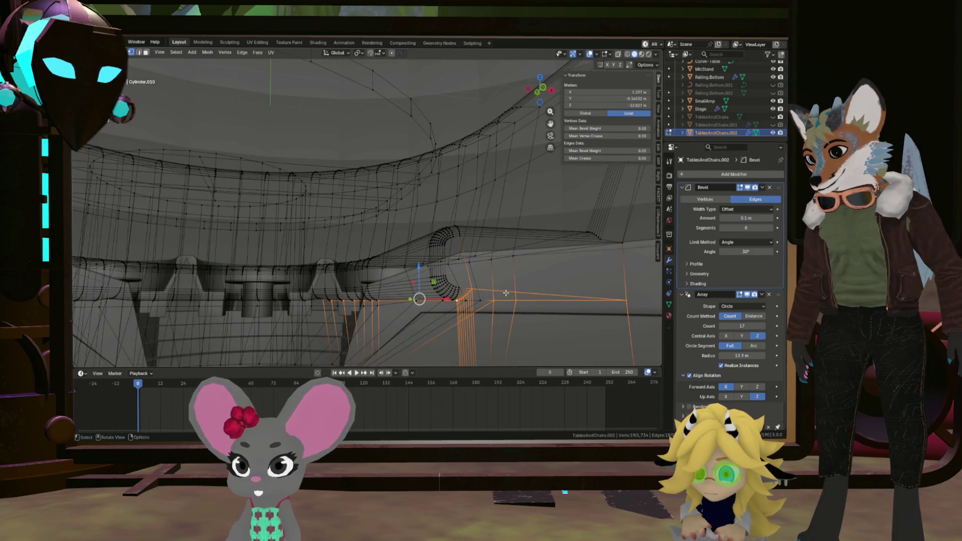
pyautogui.moveTo(507, 292); pyautogui.dragTo(447, 269, button='middle')
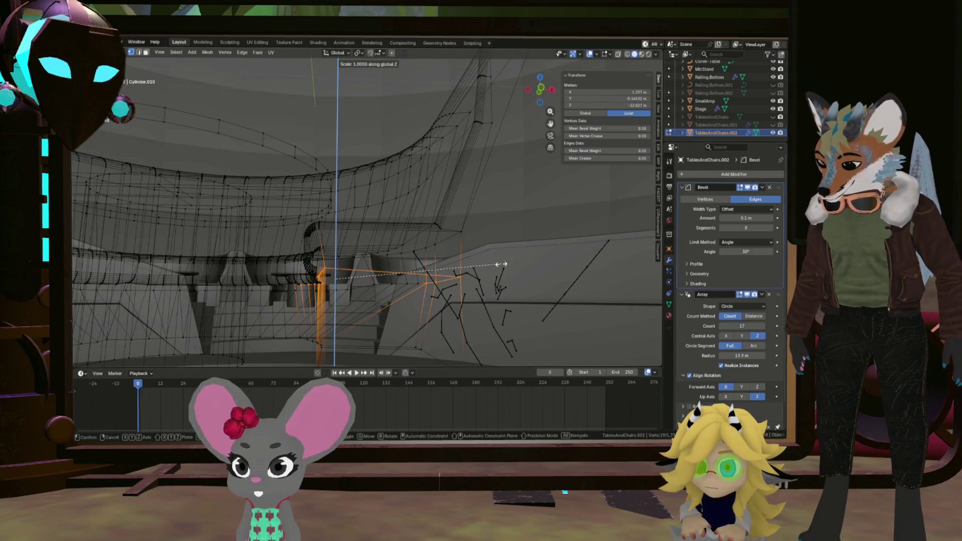
pyautogui.moveTo(395, 264)
pyautogui.mouseDown(button='middle')
pyautogui.moveTo(324, 295)
pyautogui.moveTo(384, 261)
pyautogui.mouseUp(button='middle')
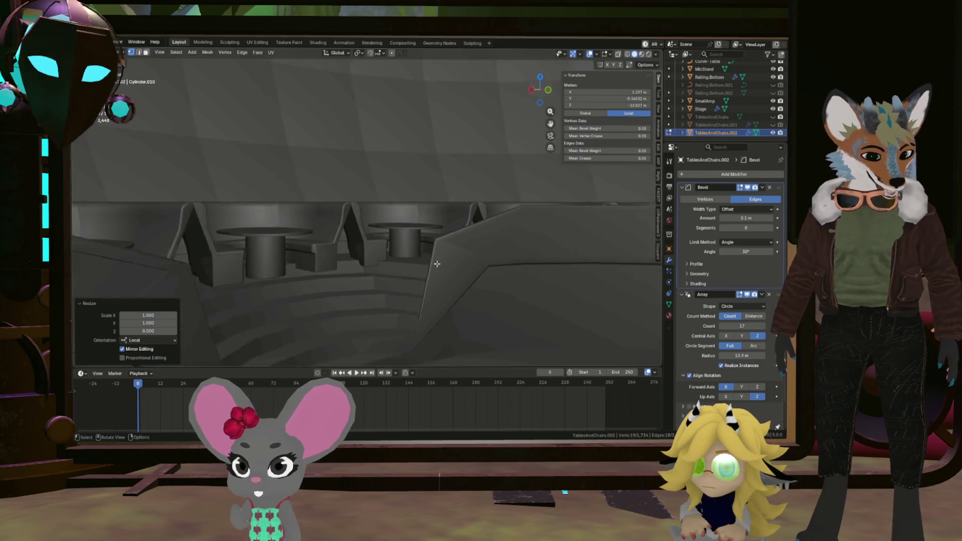
pyautogui.scroll(-10, 398, 248)
pyautogui.scroll(8, 461, 303)
pyautogui.scroll(5, 461, 303)
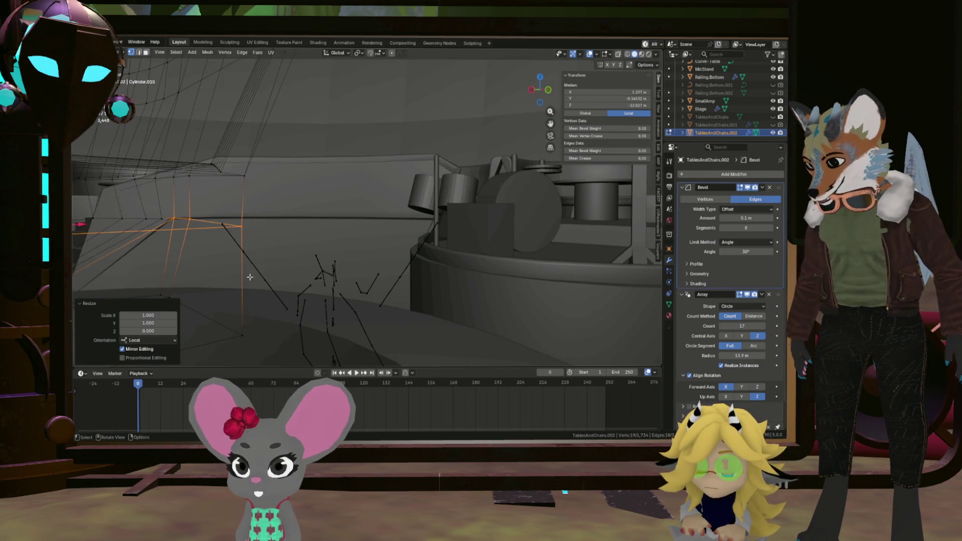
pyautogui.moveTo(461, 303); pyautogui.dragTo(310, 266, button='middle')
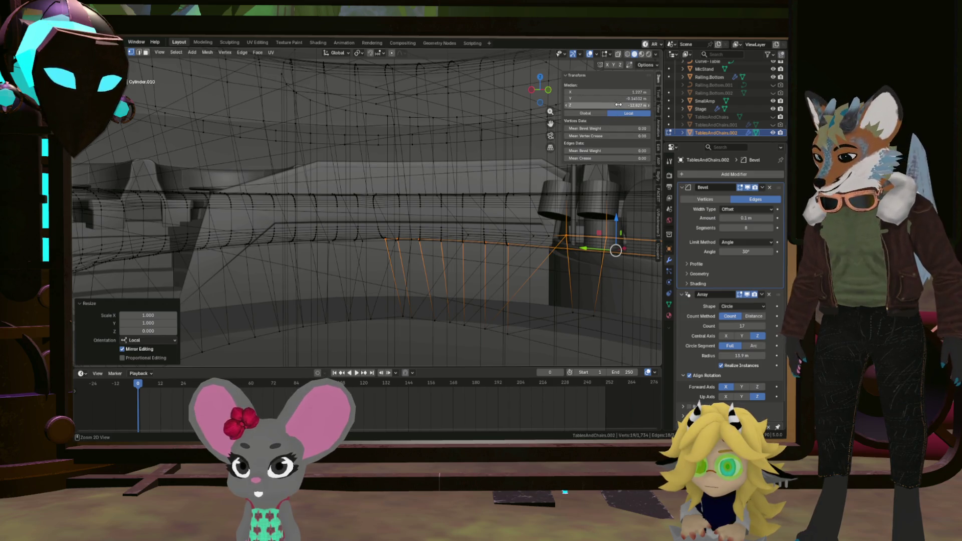
pyautogui.moveTo(507, 271); pyautogui.dragTo(494, 270, button='middle')
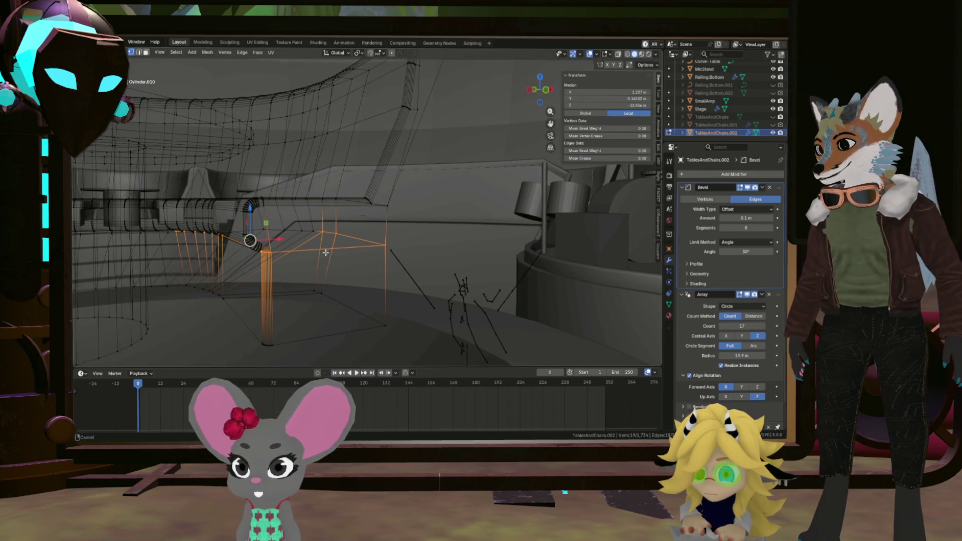
pyautogui.scroll(3, 324, 253)
pyautogui.moveTo(284, 254)
pyautogui.mouseDown(button='middle')
pyautogui.moveTo(220, 226)
pyautogui.moveTo(362, 304)
pyautogui.moveTo(374, 287)
pyautogui.mouseUp(button='middle')
pyautogui.scroll(3, 363, 305)
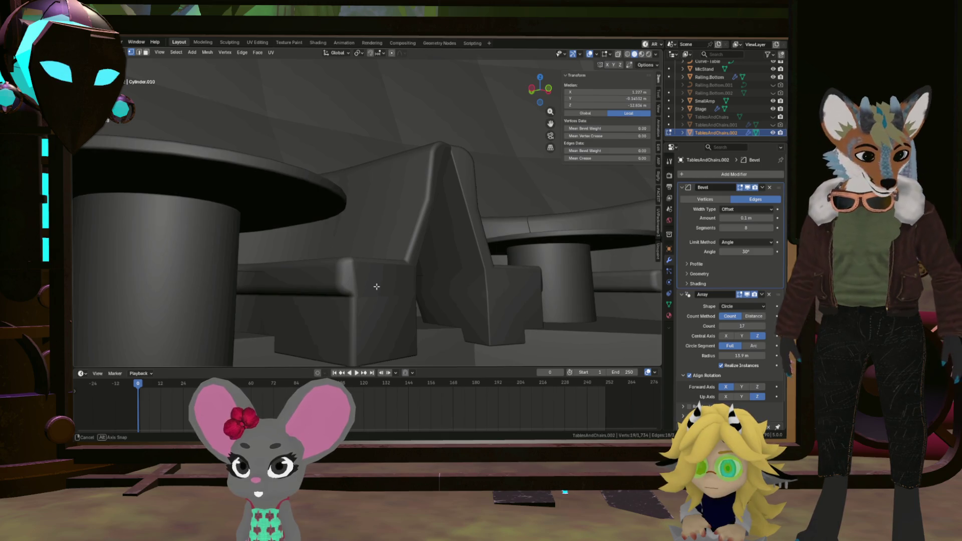
pyautogui.moveTo(373, 289); pyautogui.dragTo(353, 301, button='middle')
pyautogui.scroll(-3, 426, 331)
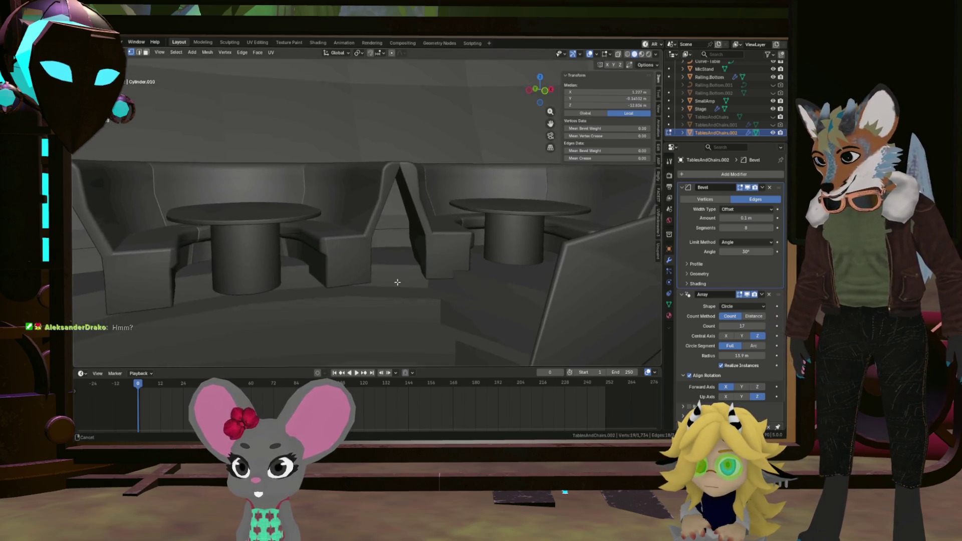
pyautogui.scroll(-6, 403, 274)
pyautogui.scroll(3, 428, 270)
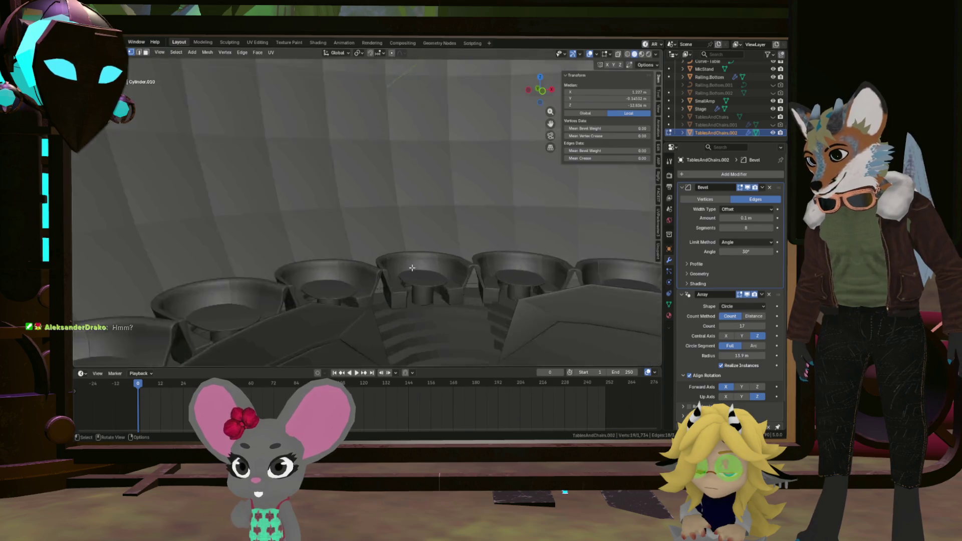
pyautogui.scroll(3, 454, 269)
pyautogui.scroll(-2, 453, 269)
pyautogui.scroll(-2, 452, 269)
pyautogui.scroll(-2, 451, 271)
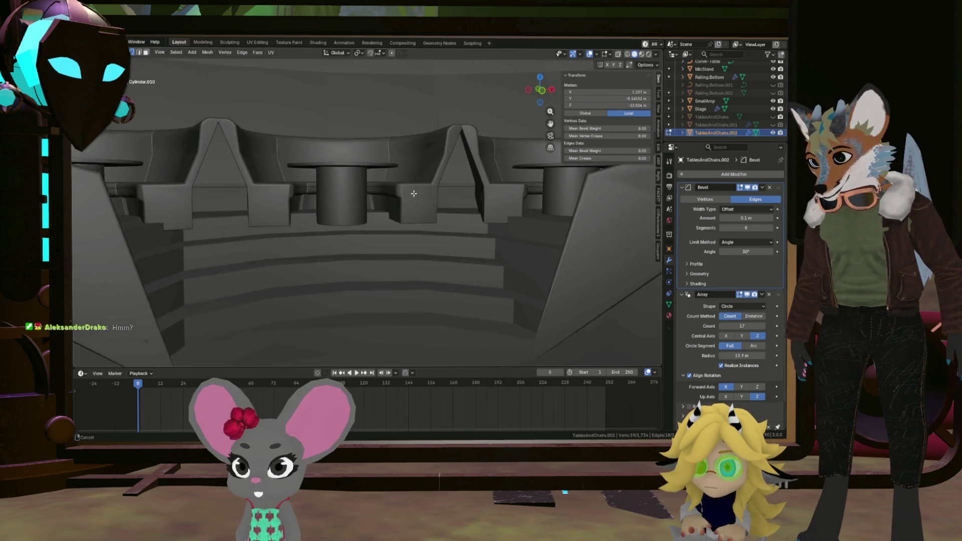
pyautogui.scroll(-2, 451, 272)
pyautogui.scroll(-2, 451, 271)
pyautogui.scroll(-2, 455, 269)
pyautogui.scroll(3, 459, 267)
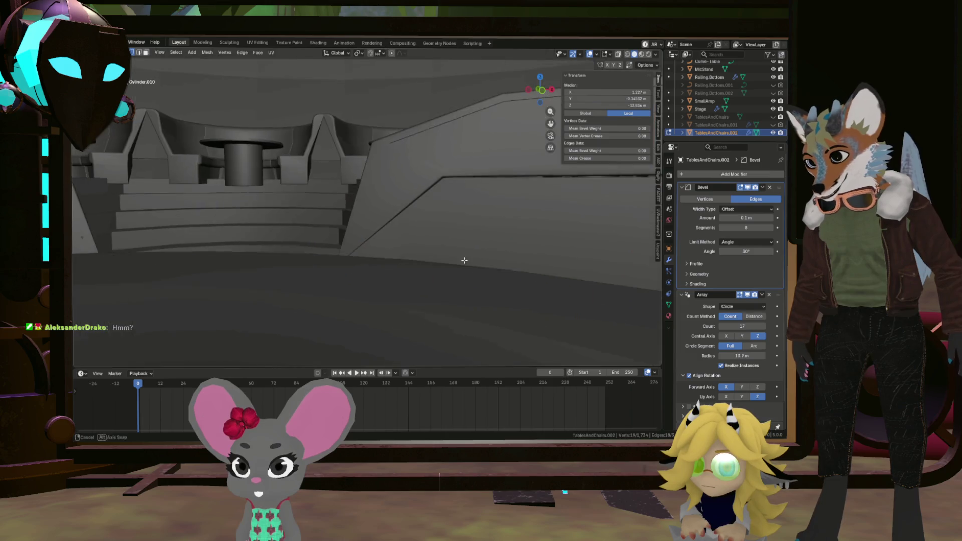
pyautogui.scroll(-3, 466, 263)
pyautogui.moveTo(466, 263)
pyautogui.mouseDown(button='middle')
pyautogui.moveTo(524, 271)
pyautogui.moveTo(511, 275)
pyautogui.mouseUp(button='middle')
pyautogui.scroll(-3, 511, 275)
pyautogui.scroll(3, 393, 276)
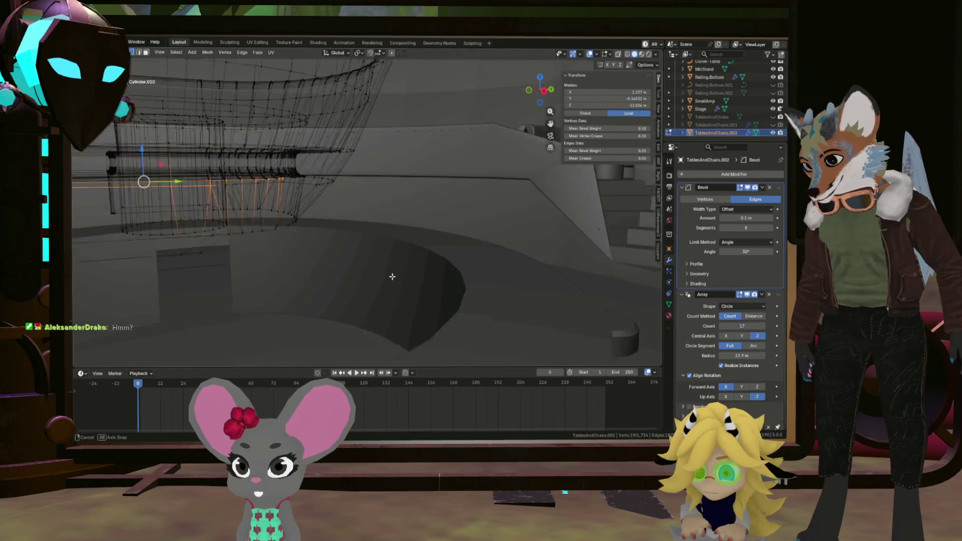
pyautogui.scroll(2, 291, 240)
pyautogui.scroll(2, 290, 240)
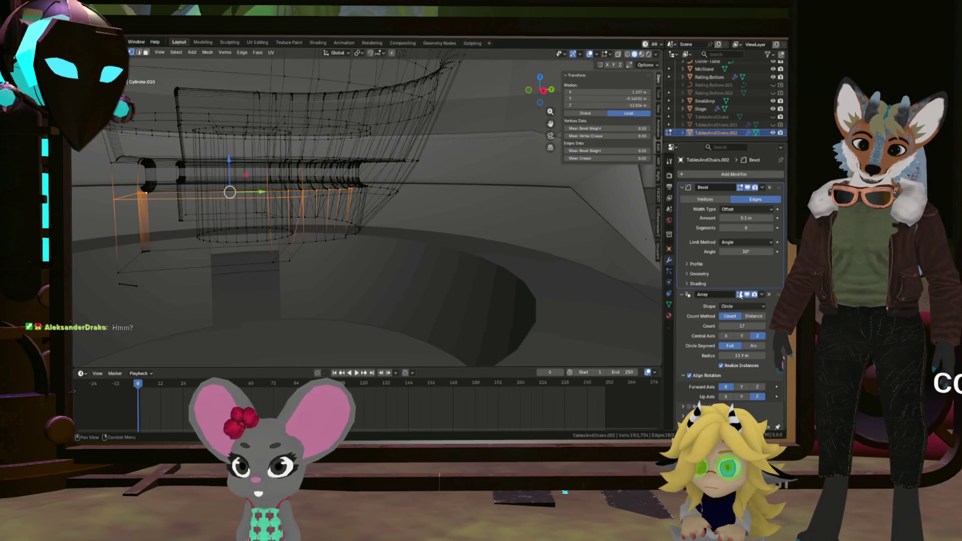
# Step: Switch the viewport to solid shading with Alt+Z and inspect the beveled booth edges
pyautogui.hotkey('alt', 'z')
pyautogui.moveTo(248, 210)
pyautogui.mouseDown(button='middle')
pyautogui.moveTo(223, 180)
pyautogui.moveTo(251, 177)
pyautogui.mouseUp(button='middle')
pyautogui.moveTo(371, 169); pyautogui.dragTo(423, 212, button='middle')
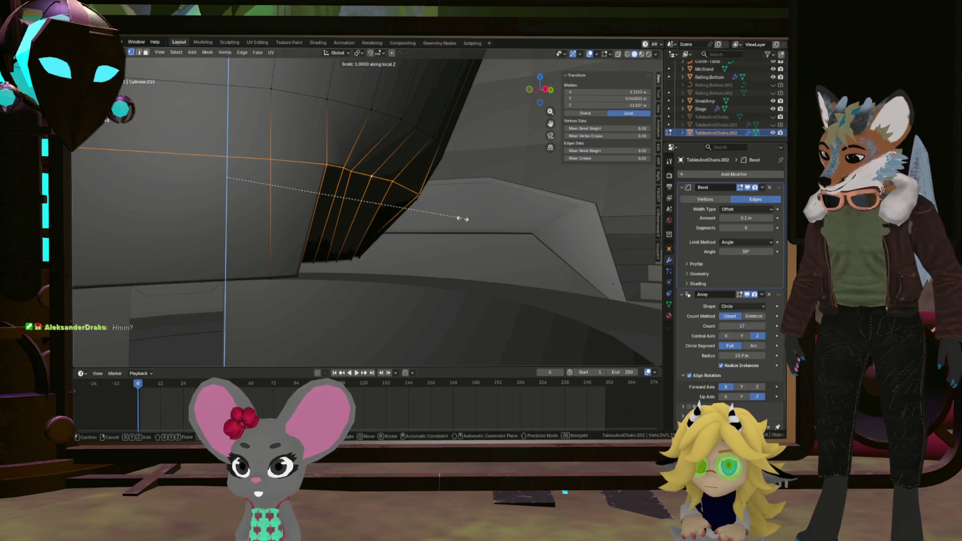
pyautogui.moveTo(405, 185); pyautogui.dragTo(351, 188, button='middle')
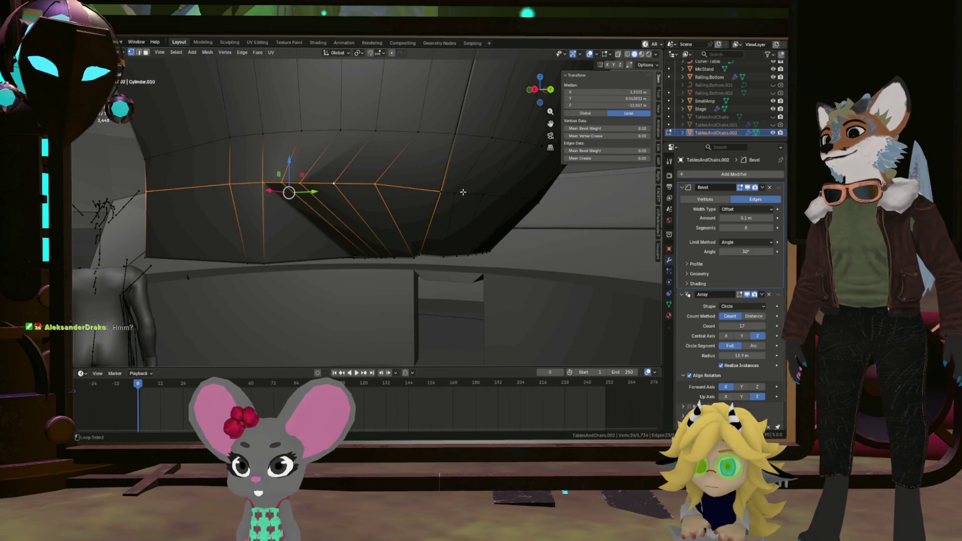
pyautogui.scroll(-8, 460, 193)
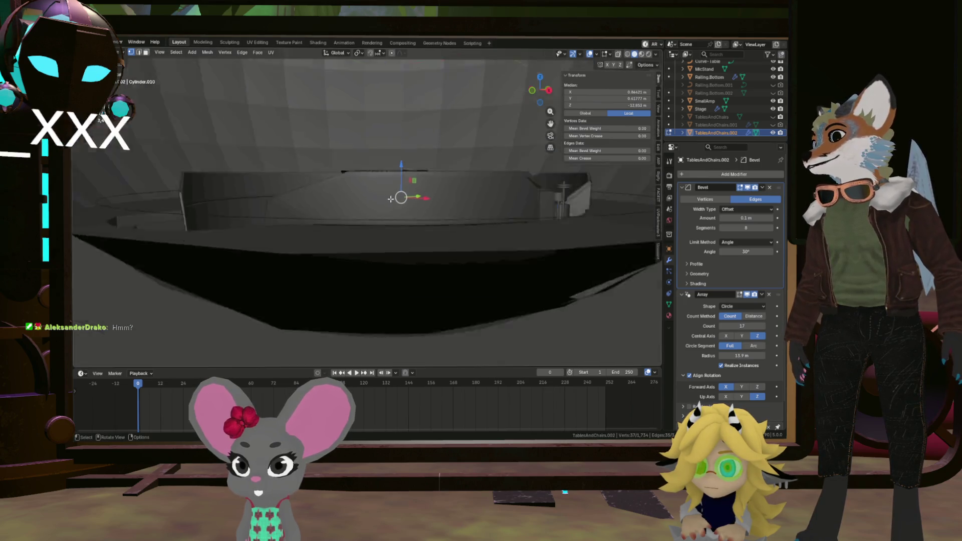
pyautogui.moveTo(460, 194); pyautogui.dragTo(404, 205, button='middle')
pyautogui.scroll(4, 404, 203)
pyautogui.scroll(4, 403, 188)
pyautogui.scroll(3, 403, 173)
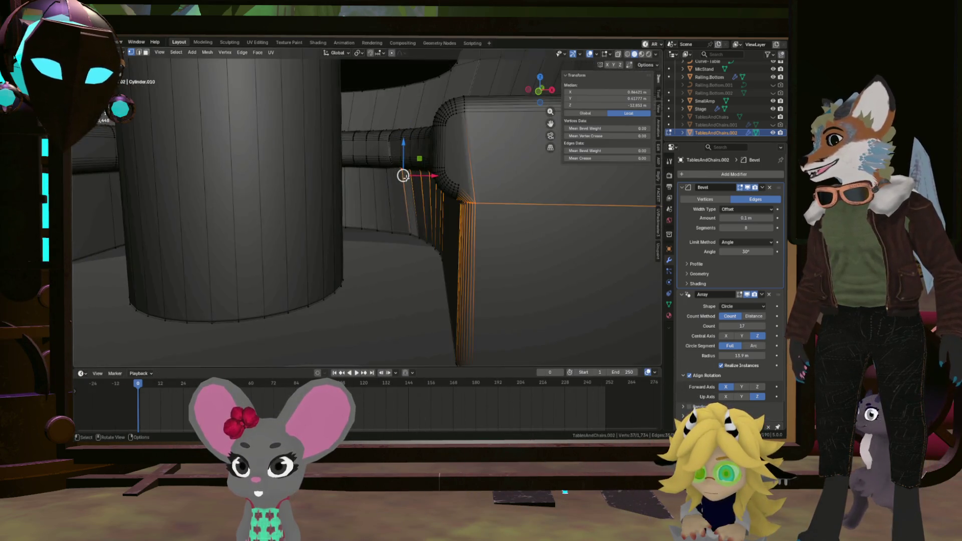
pyautogui.scroll(5, 404, 167)
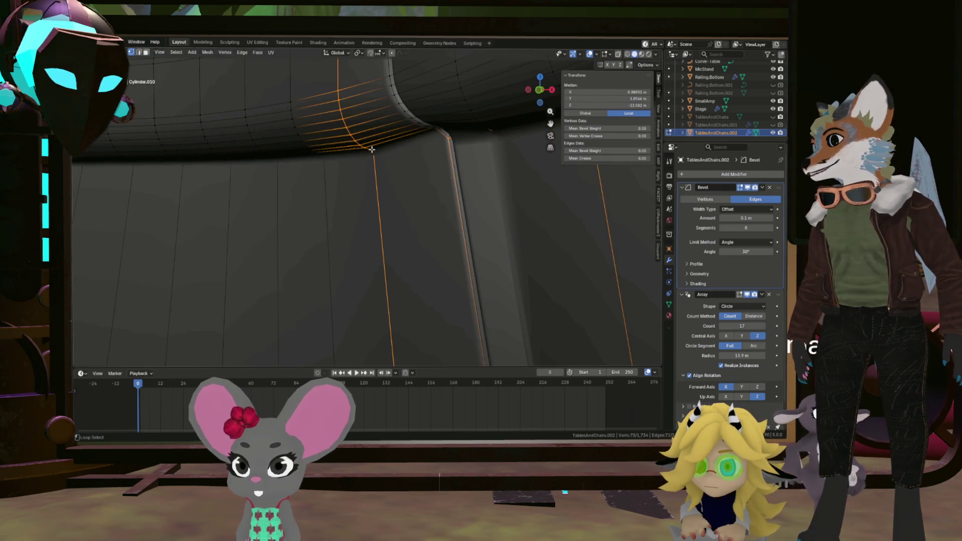
# Step: Flatten the curved seat wall's underside edge ring to zero height along Z
pyautogui.moveTo(386, 148)
pyautogui.mouseDown(button='middle')
pyautogui.moveTo(464, 123)
pyautogui.moveTo(446, 128)
pyautogui.mouseUp(button='middle')
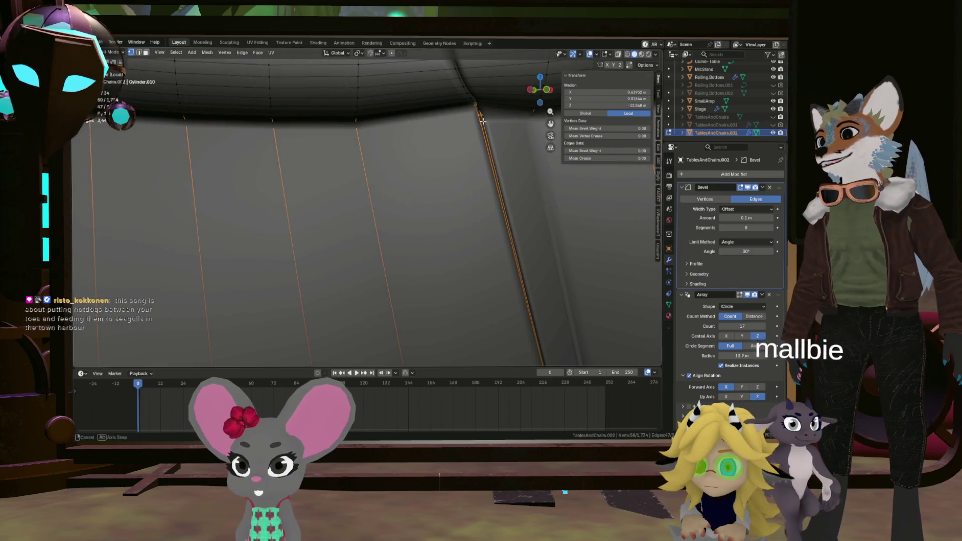
pyautogui.scroll(3, 401, 123)
pyautogui.scroll(3, 545, 160)
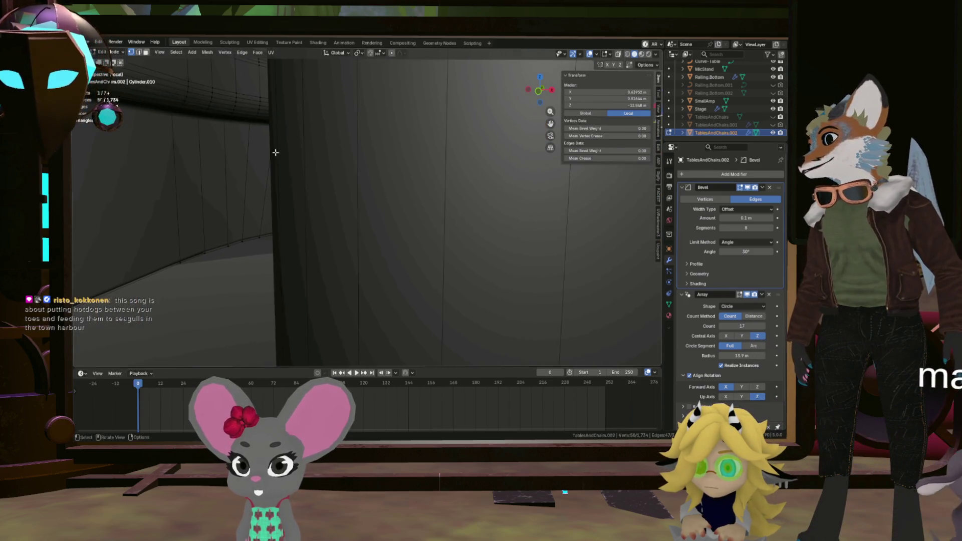
pyautogui.scroll(-3, 399, 174)
pyautogui.scroll(-3, 261, 147)
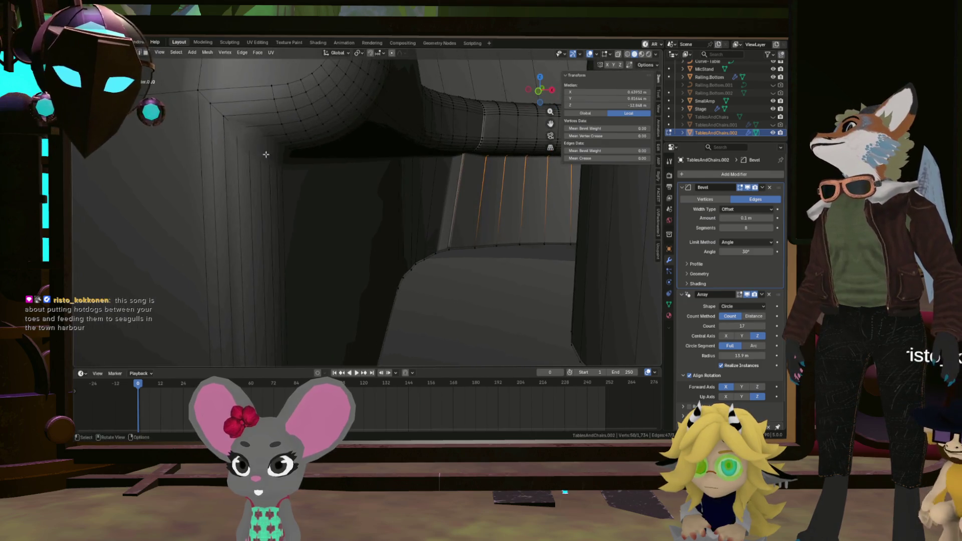
pyautogui.scroll(-3, 256, 143)
pyautogui.moveTo(253, 142)
pyautogui.mouseDown(button='middle')
pyautogui.moveTo(209, 159)
pyautogui.moveTo(325, 199)
pyautogui.mouseUp(button='middle')
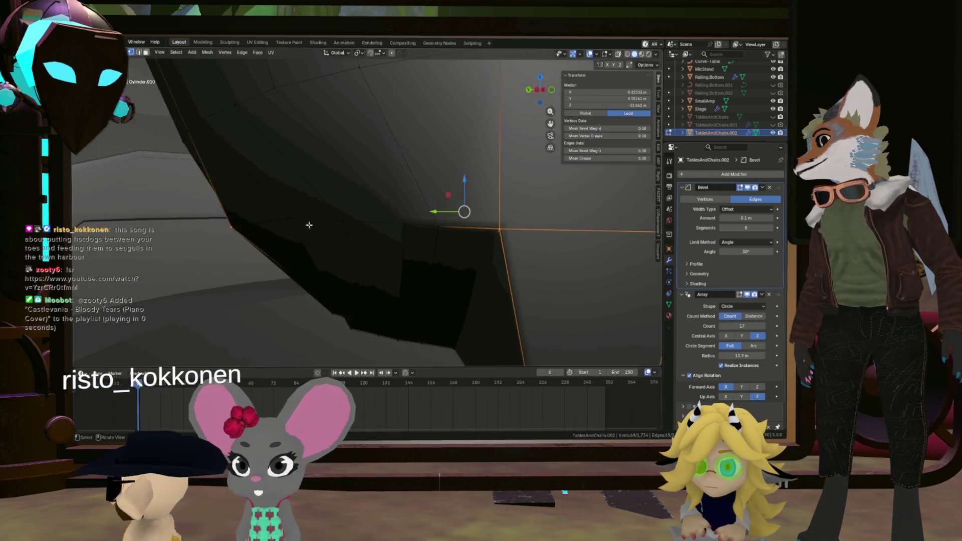
pyautogui.moveTo(324, 199); pyautogui.dragTo(399, 225, button='middle')
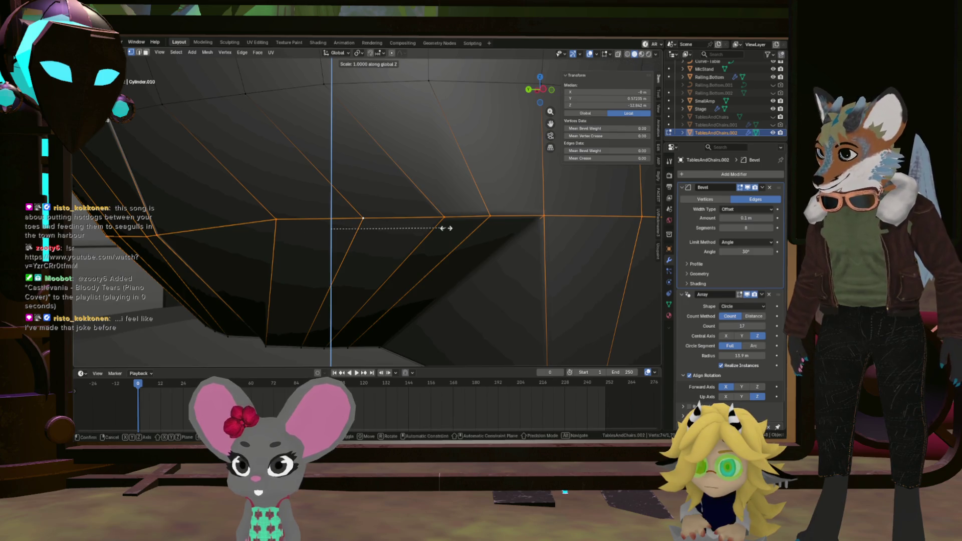
pyautogui.press('0')
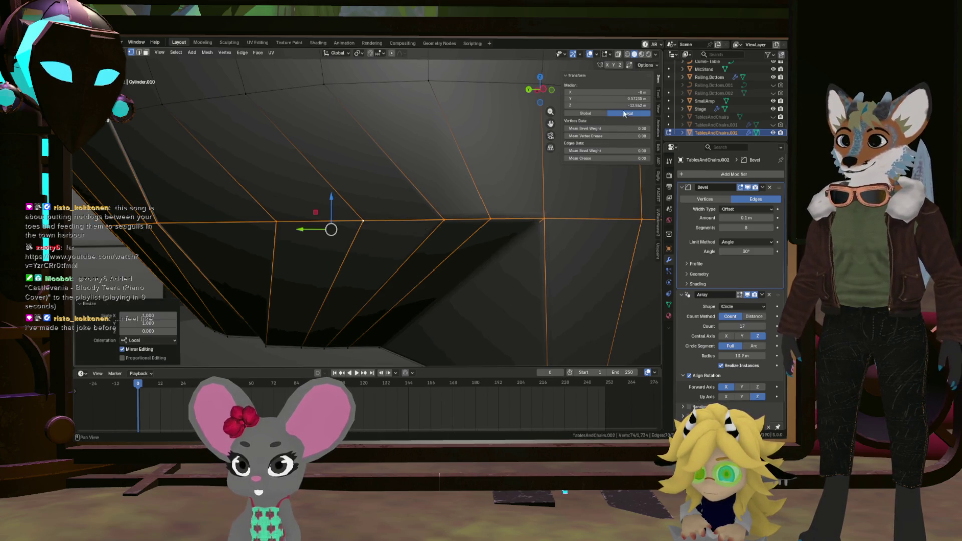
pyautogui.moveTo(398, 227)
pyautogui.mouseDown(button='middle')
pyautogui.moveTo(599, 219)
pyautogui.moveTo(532, 229)
pyautogui.mouseUp(button='middle')
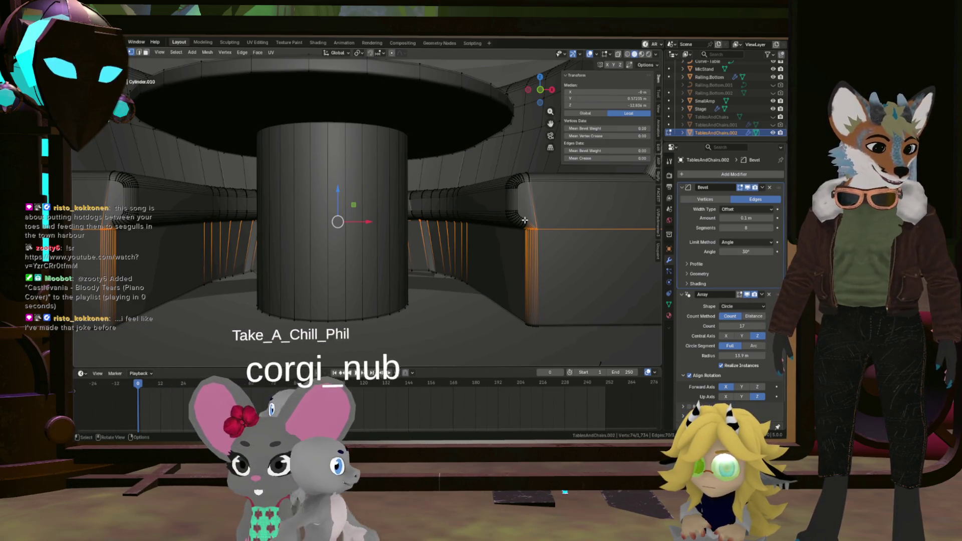
pyautogui.scroll(-3, 501, 181)
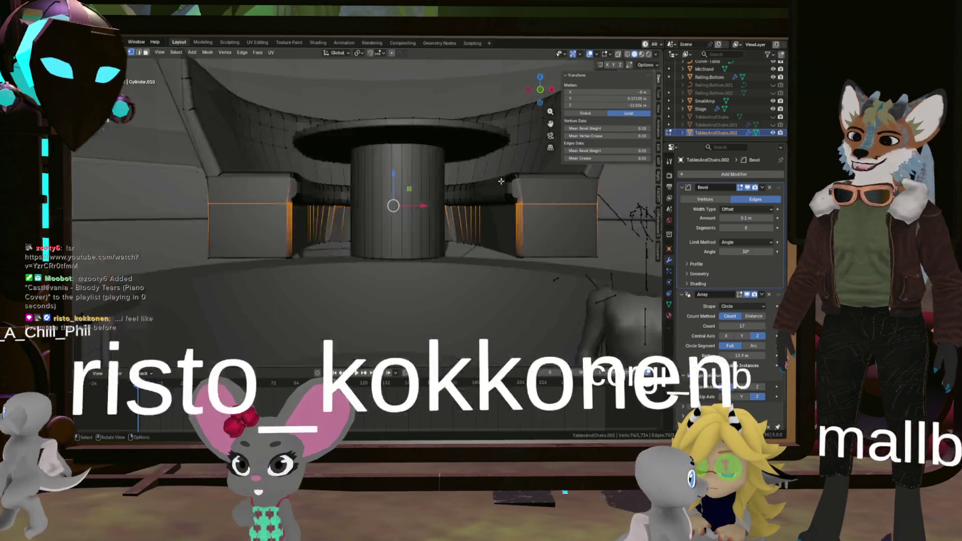
pyautogui.scroll(-2, 501, 181)
# Step: Collapse the Array modifier, toggle its edit-mode display, and leave Edit Mode
pyautogui.moveTo(501, 181); pyautogui.dragTo(511, 248, button='middle')
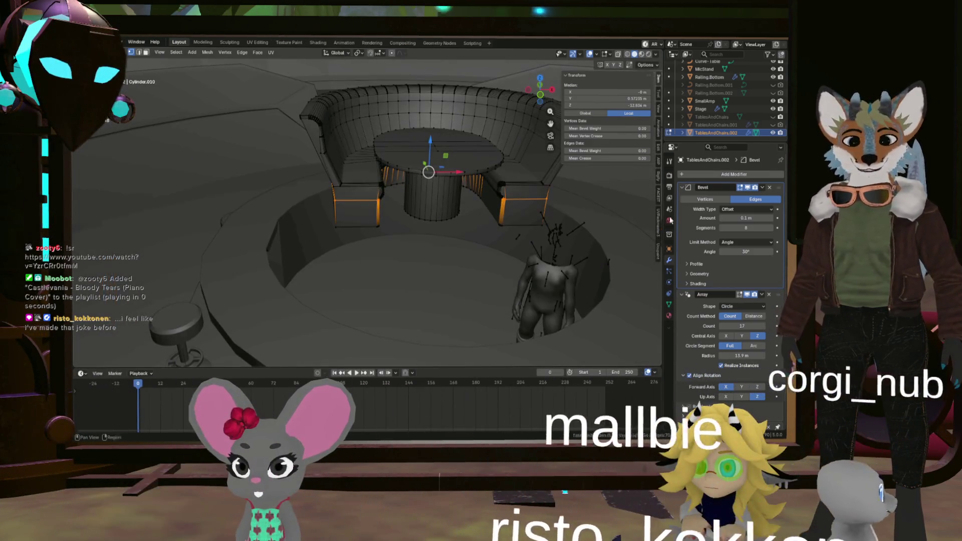
pyautogui.click(739, 299)
pyautogui.click(739, 295)
pyautogui.press('Tab')
# Step: Inspect the finished booth seats and table top in Object Mode from close and wide views
pyautogui.moveTo(451, 225)
pyautogui.mouseDown(button='middle')
pyautogui.moveTo(410, 301)
pyautogui.moveTo(638, 298)
pyautogui.moveTo(412, 242)
pyautogui.moveTo(472, 261)
pyautogui.mouseUp(button='middle')
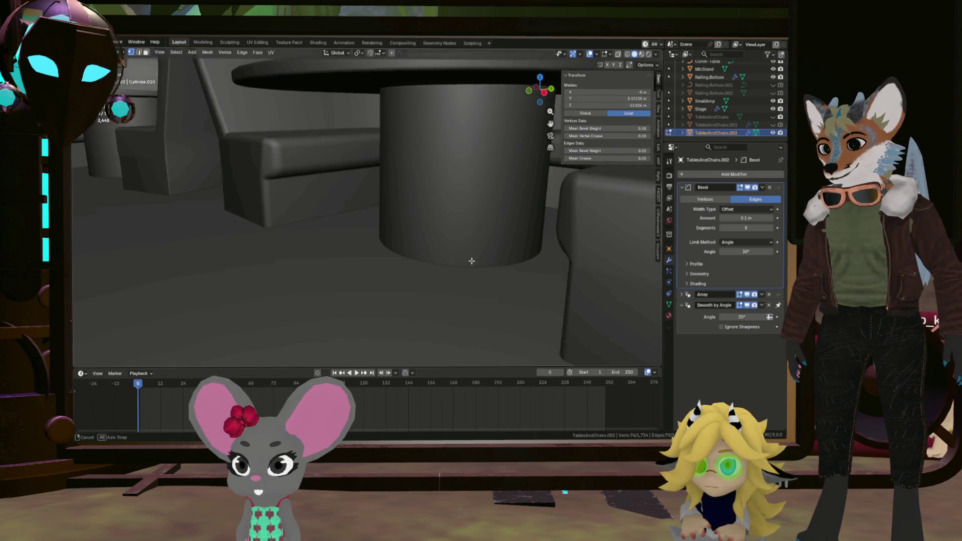
pyautogui.moveTo(577, 251)
pyautogui.keyDown('shift'); pyautogui.mouseDown(button='middle')
pyautogui.moveTo(488, 253)
pyautogui.moveTo(481, 239)
pyautogui.mouseUp(button='middle'); pyautogui.keyUp('shift')
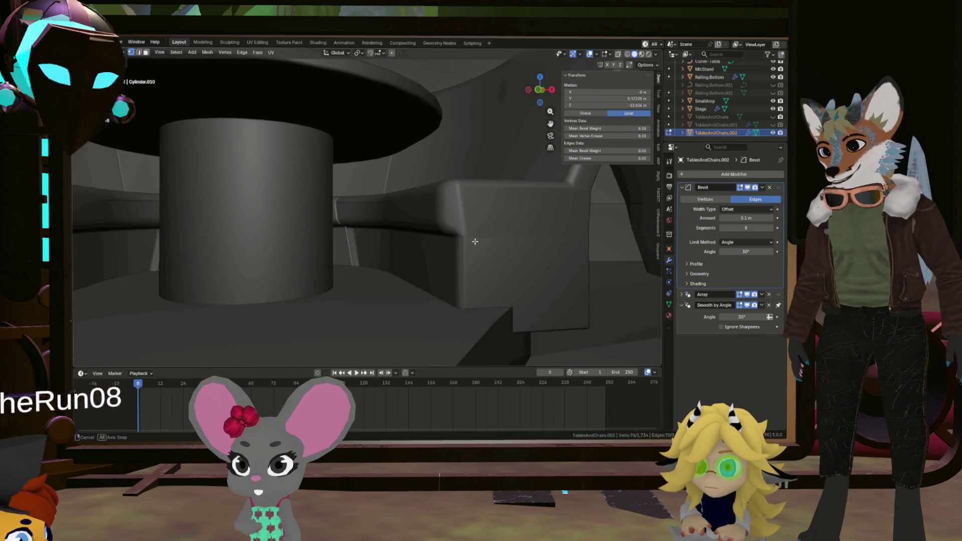
pyautogui.moveTo(481, 241)
pyautogui.mouseDown(button='middle')
pyautogui.moveTo(296, 268)
pyautogui.moveTo(297, 247)
pyautogui.moveTo(319, 217)
pyautogui.moveTo(438, 215)
pyautogui.moveTo(505, 264)
pyautogui.moveTo(617, 240)
pyautogui.moveTo(631, 205)
pyautogui.moveTo(585, 243)
pyautogui.mouseUp(button='middle')
pyautogui.moveTo(315, 294)
pyautogui.mouseDown(button='middle')
pyautogui.moveTo(303, 334)
pyautogui.moveTo(327, 254)
pyautogui.moveTo(424, 325)
pyautogui.moveTo(473, 168)
pyautogui.moveTo(451, 194)
pyautogui.mouseUp(button='middle')
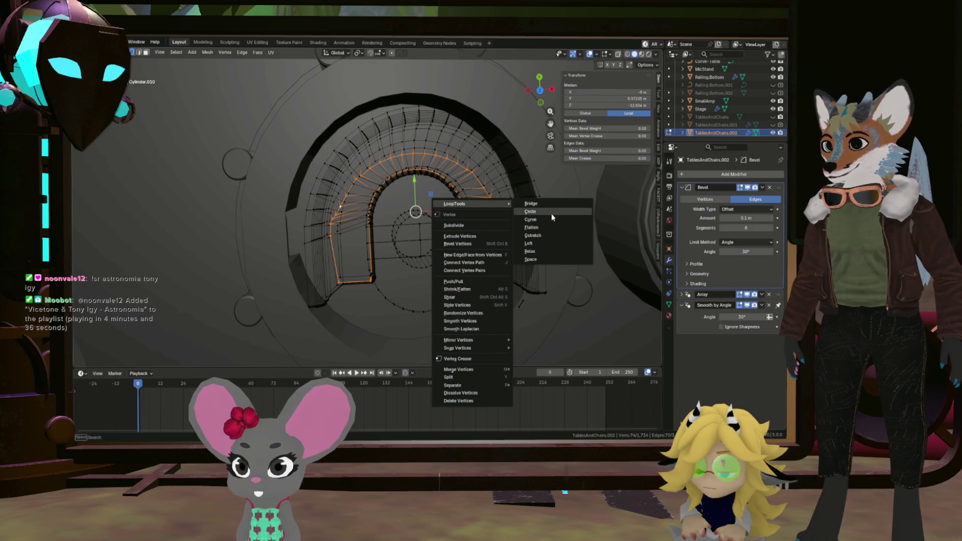
# Step: Apply LoopTools Relax to the selected arch edge loop to smooth its curve
pyautogui.click(552, 219)
pyautogui.rightClick(518, 219)
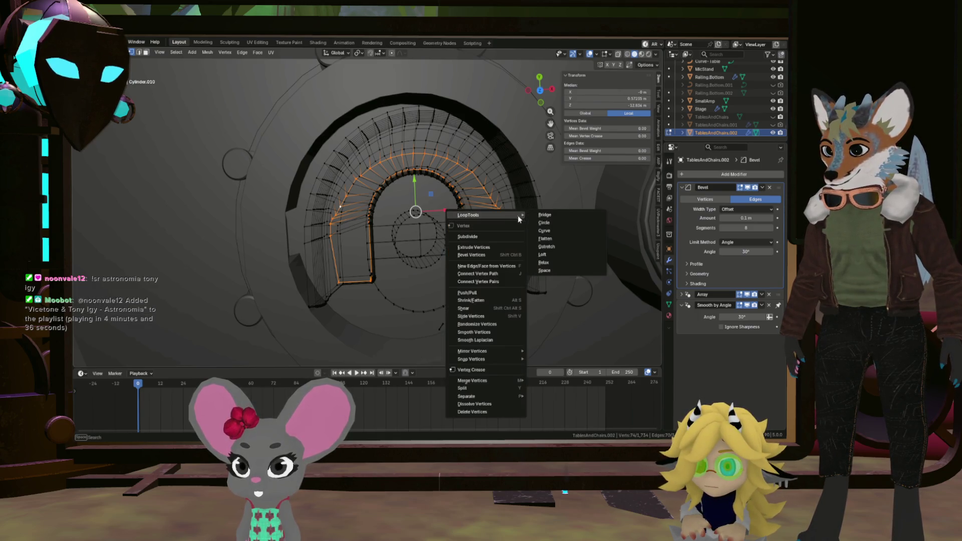
pyautogui.click(555, 261)
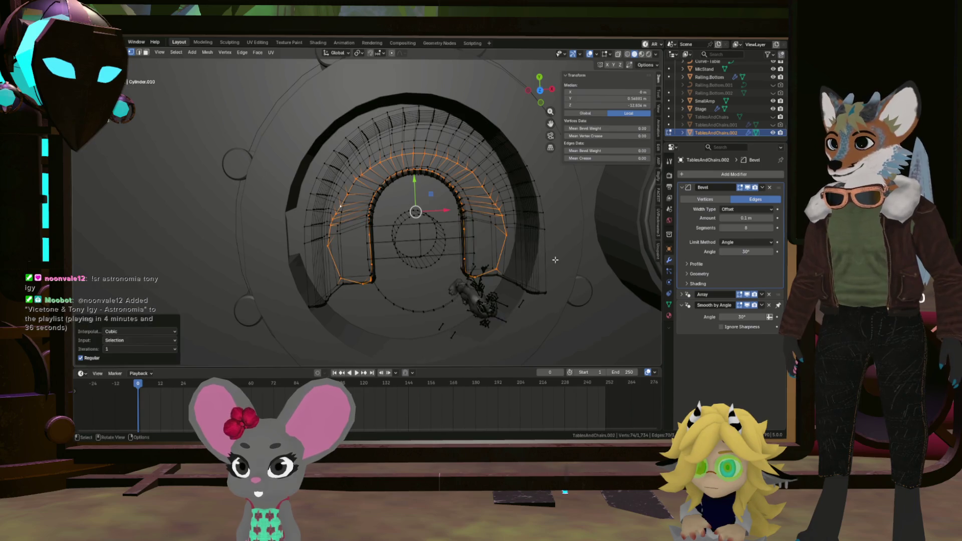
# Step: Try a LoopTools Loft fill across the arch gap and undo it
pyautogui.rightClick(555, 259)
pyautogui.moveTo(526, 233)
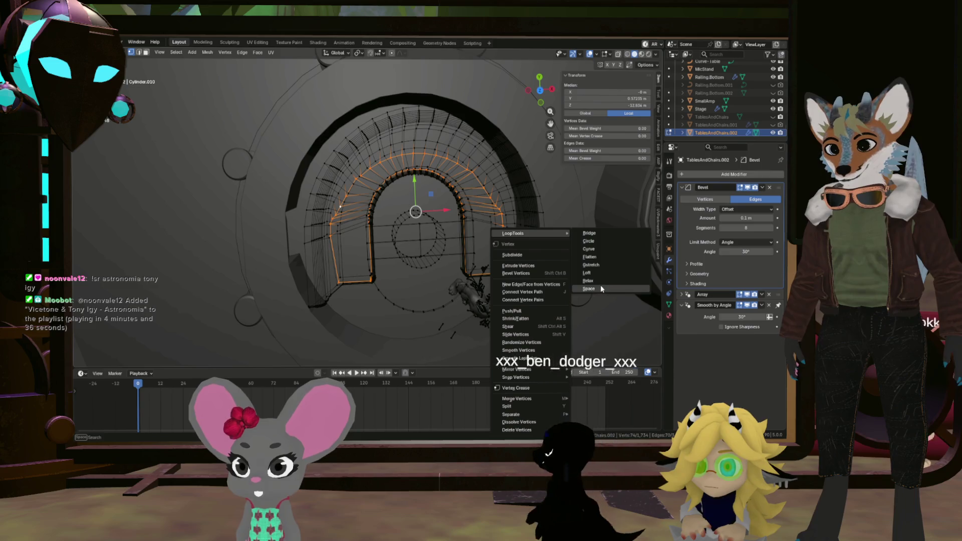
pyautogui.click(594, 273)
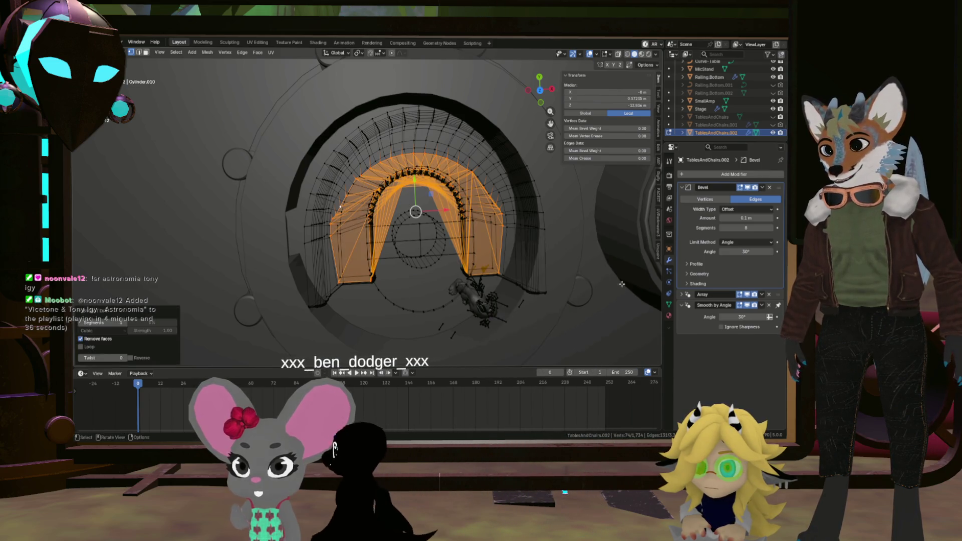
pyautogui.hotkey('ctrl', 'z')
# Step: Pick a single vertex on the arch, clear it, and close in on the arch
pyautogui.moveTo(564, 263); pyautogui.dragTo(485, 237, button='middle')
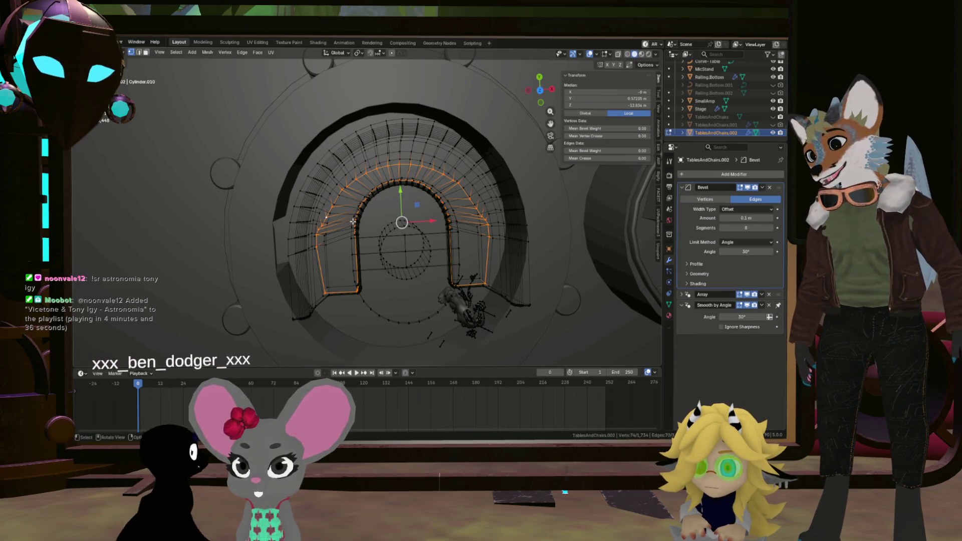
pyautogui.click(311, 246)
pyautogui.scroll(5, 312, 246)
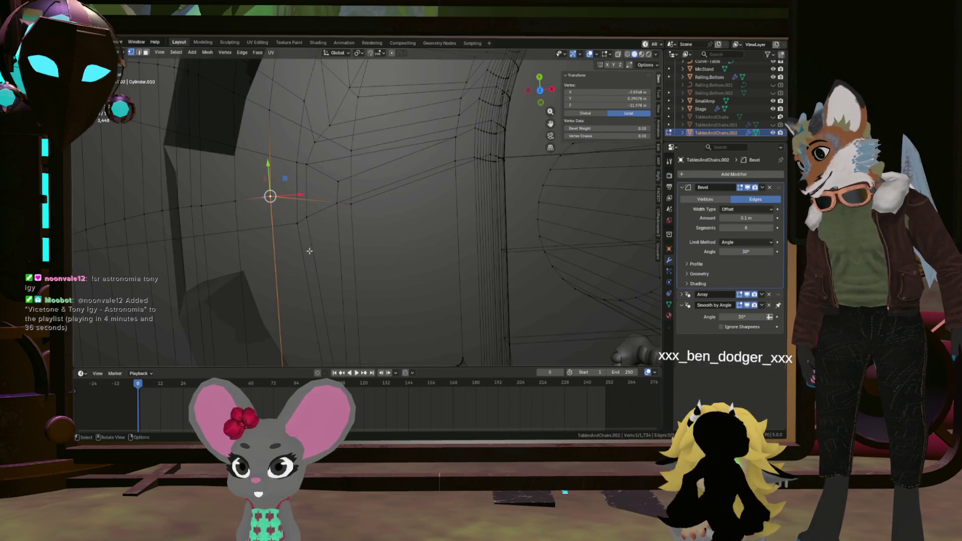
pyautogui.scroll(-5, 335, 220)
pyautogui.click(335, 220)
pyautogui.moveTo(335, 220)
pyautogui.mouseDown(button='middle')
pyautogui.moveTo(390, 271)
pyautogui.moveTo(457, 273)
pyautogui.moveTo(487, 221)
pyautogui.moveTo(453, 324)
pyautogui.moveTo(487, 231)
pyautogui.moveTo(454, 252)
pyautogui.mouseUp(button='middle')
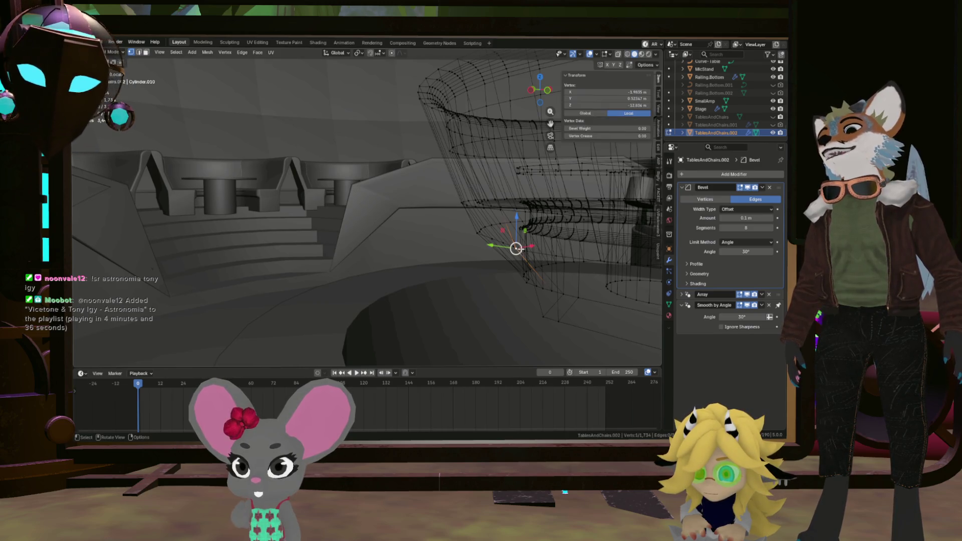
# Step: Select a shortest-path run of edges along the booth seat's lower rim
pyautogui.moveTo(516, 248); pyautogui.dragTo(580, 278, button='middle')
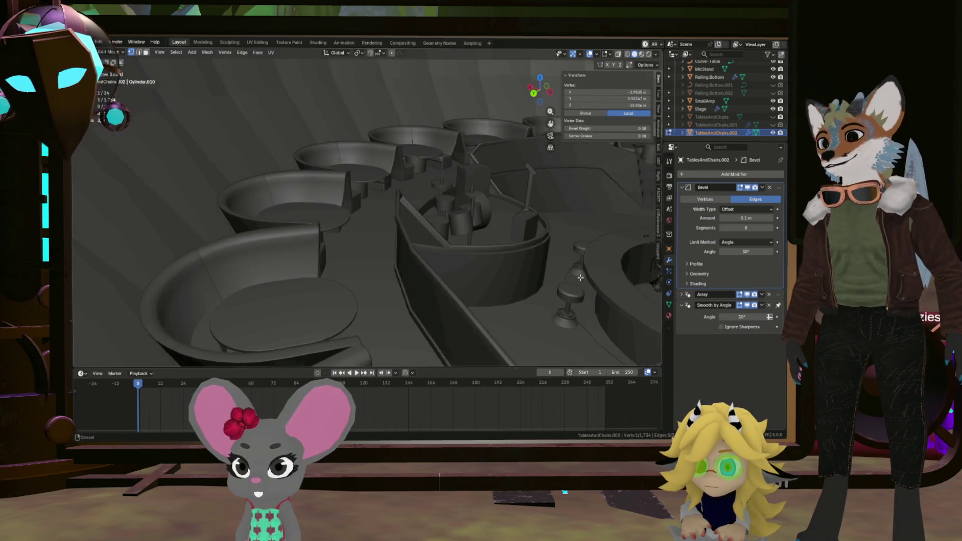
pyautogui.moveTo(580, 277)
pyautogui.mouseDown(button='middle')
pyautogui.moveTo(502, 243)
pyautogui.moveTo(438, 172)
pyautogui.moveTo(444, 165)
pyautogui.moveTo(422, 181)
pyautogui.moveTo(446, 204)
pyautogui.moveTo(460, 159)
pyautogui.moveTo(372, 291)
pyautogui.moveTo(494, 256)
pyautogui.moveTo(423, 275)
pyautogui.moveTo(527, 264)
pyautogui.moveTo(473, 258)
pyautogui.mouseUp(button='middle')
pyautogui.keyDown('ctrl'); pyautogui.click(372, 291); pyautogui.keyUp('ctrl')
pyautogui.keyDown('ctrl'); pyautogui.click(311, 272); pyautogui.keyUp('ctrl')
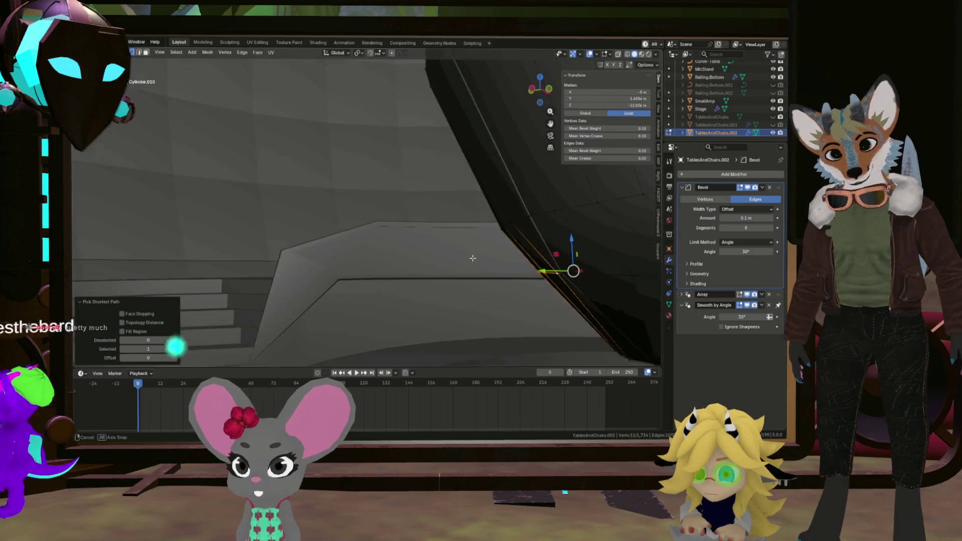
# Step: Try a LoopTools reshape on the selected rim edges and undo it
pyautogui.moveTo(472, 258)
pyautogui.mouseDown(button='middle')
pyautogui.moveTo(380, 216)
pyautogui.moveTo(467, 222)
pyautogui.mouseUp(button='middle')
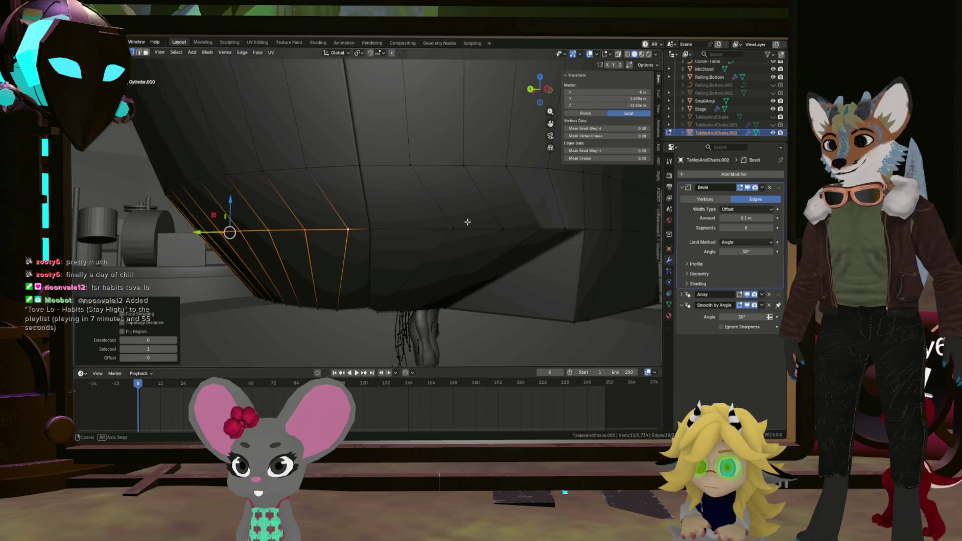
pyautogui.moveTo(466, 222); pyautogui.dragTo(465, 234, button='middle')
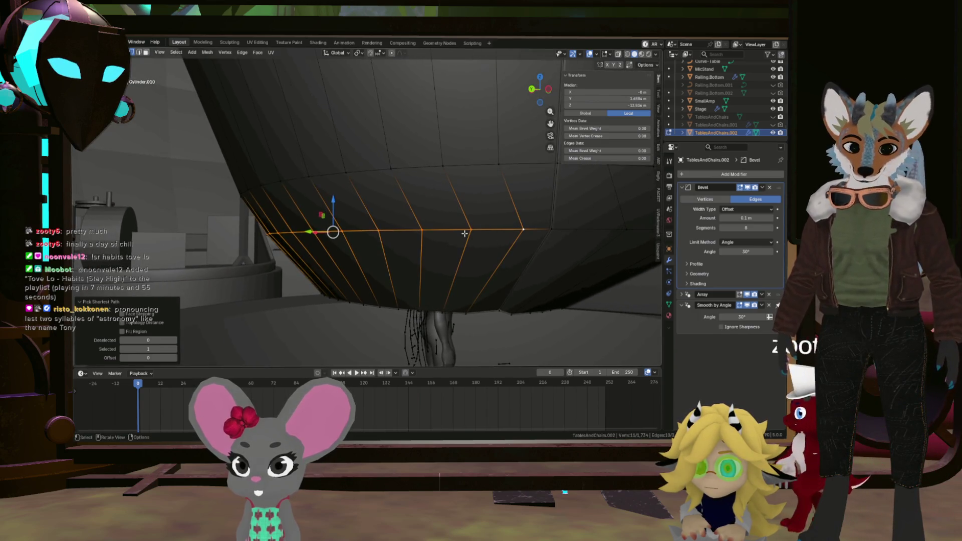
pyautogui.rightClick(465, 234)
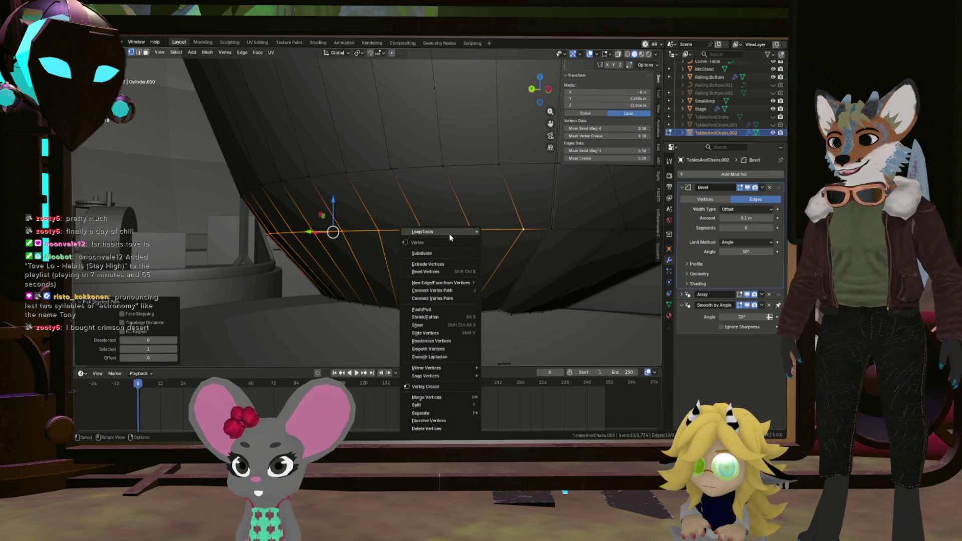
pyautogui.moveTo(433, 231)
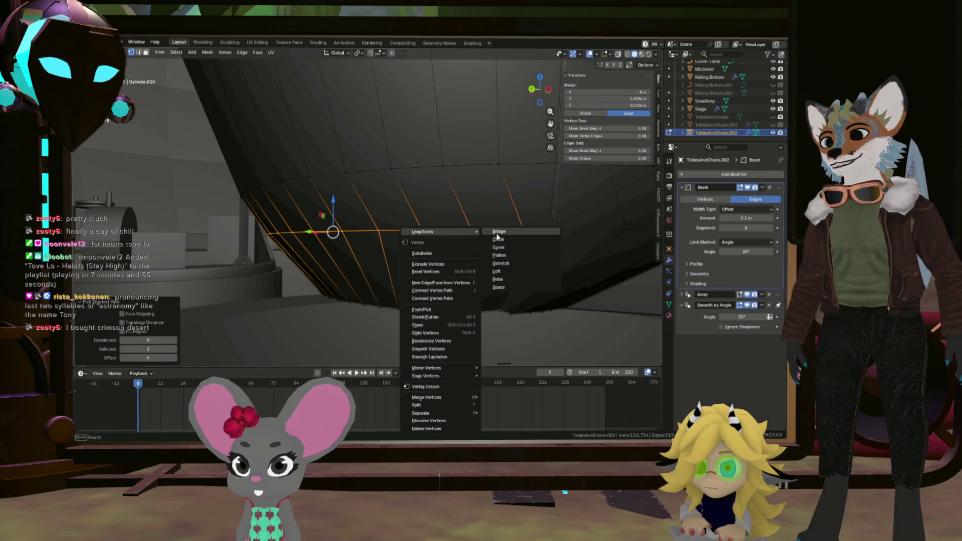
pyautogui.click(502, 240)
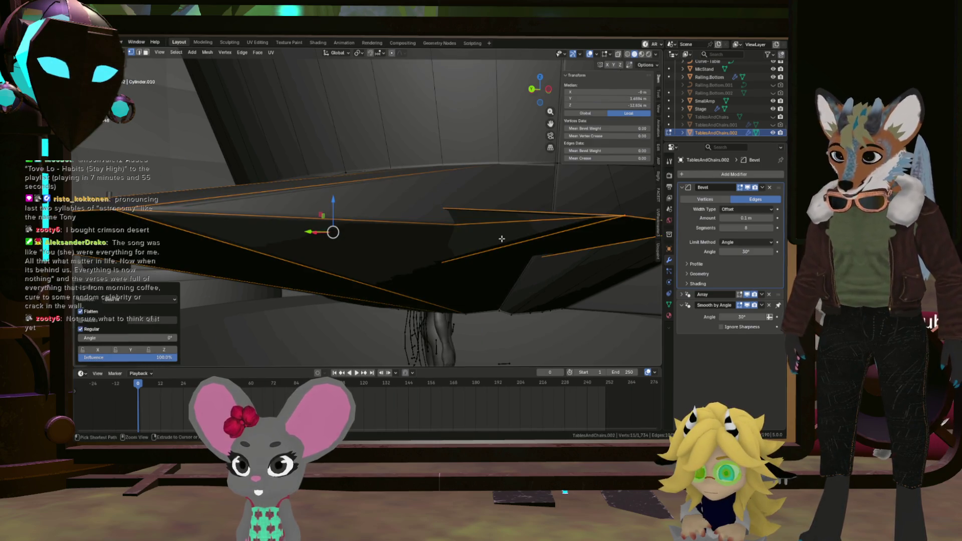
pyautogui.hotkey('ctrl', 'z')
# Step: Apply LoopTools Relax to the selected lower-rim edges and check the result
pyautogui.rightClick(502, 242)
pyautogui.moveTo(460, 233)
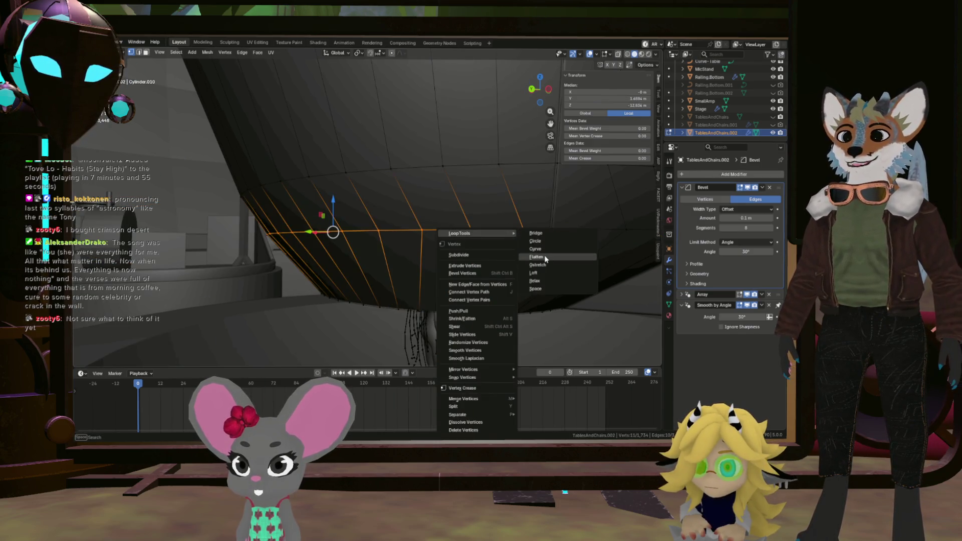
pyautogui.click(547, 283)
pyautogui.moveTo(546, 283)
pyautogui.mouseDown(button='middle')
pyautogui.moveTo(538, 192)
pyautogui.moveTo(487, 236)
pyautogui.mouseUp(button='middle')
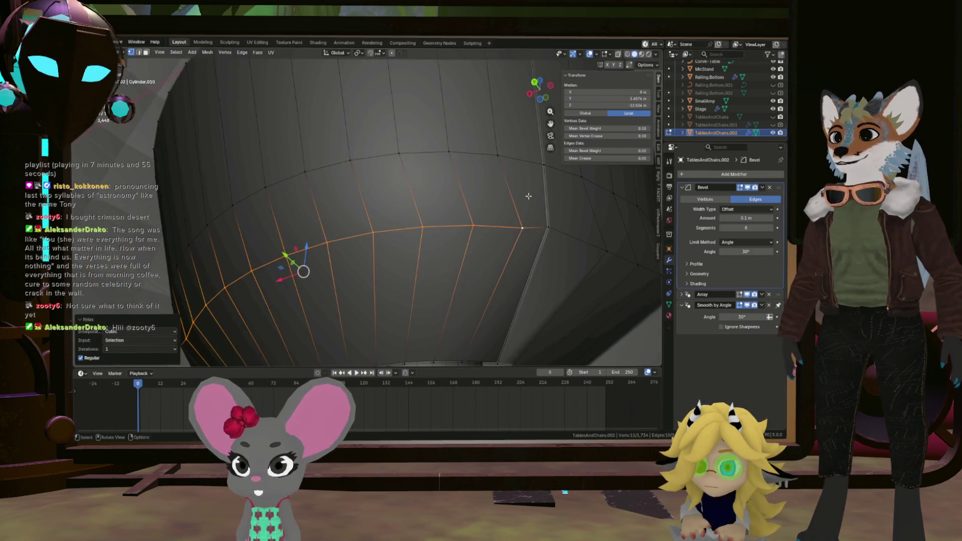
# Step: Select a second shortest edge path on the rim and relax it with LoopTools
pyautogui.click(489, 236)
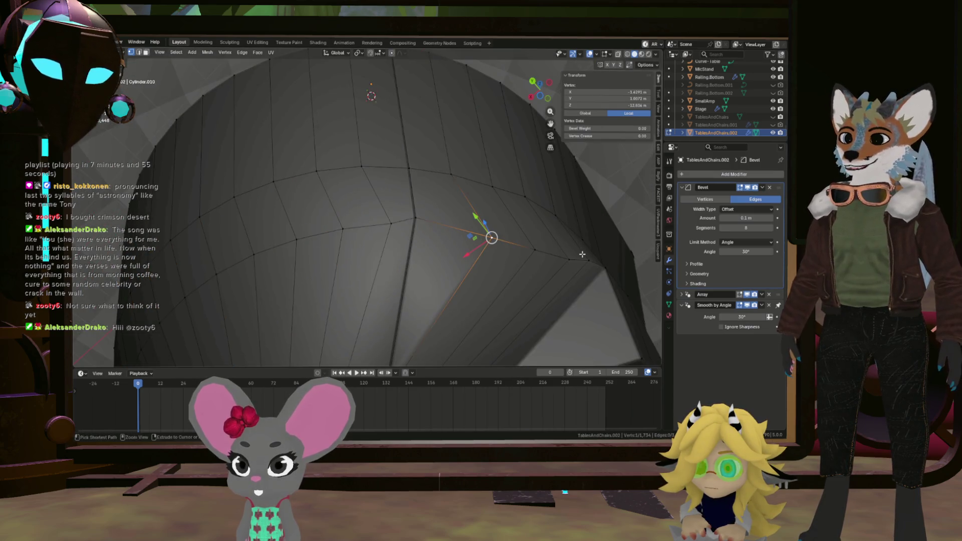
pyautogui.keyDown('ctrl'); pyautogui.click(585, 259); pyautogui.keyUp('ctrl')
pyautogui.rightClick(583, 261)
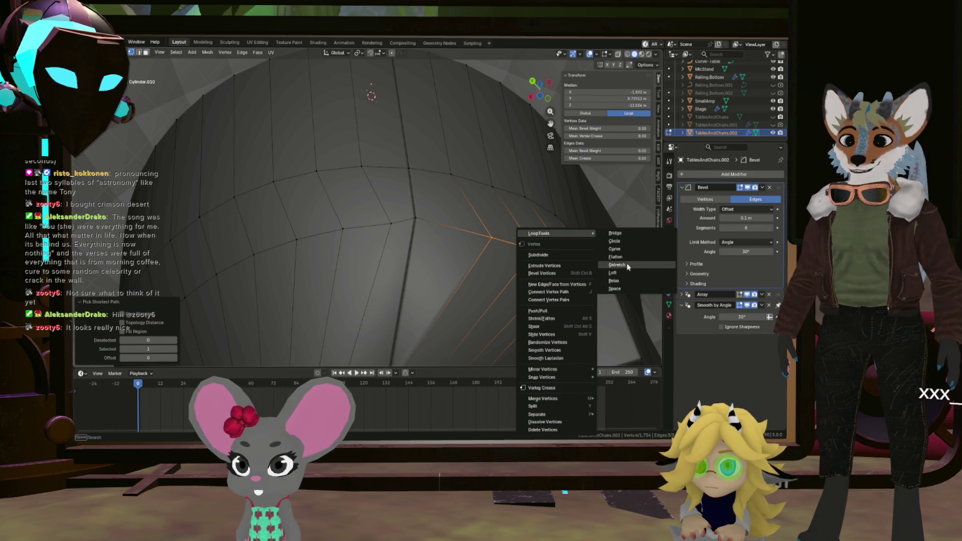
pyautogui.click(626, 278)
pyautogui.moveTo(625, 278)
pyautogui.mouseDown(button='middle')
pyautogui.moveTo(508, 350)
pyautogui.moveTo(557, 300)
pyautogui.mouseUp(button='middle')
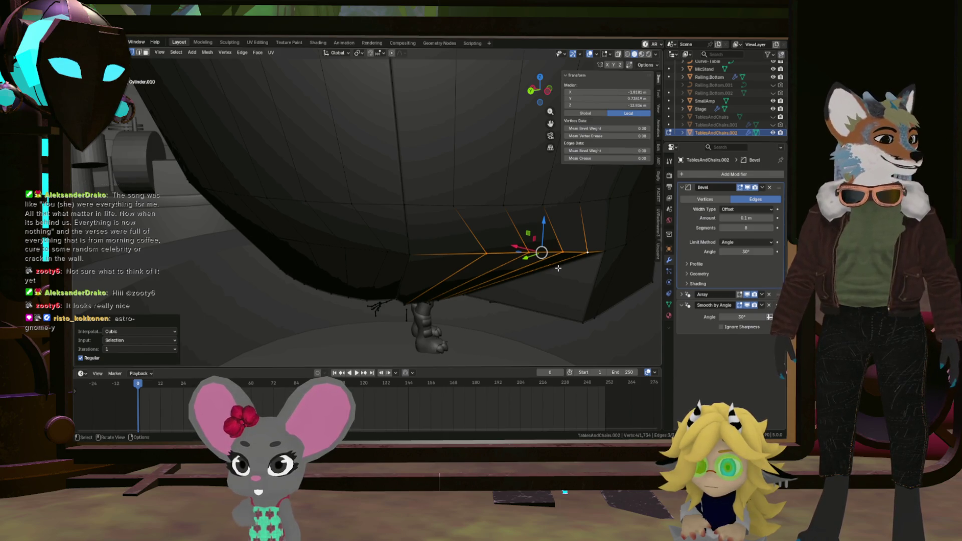
pyautogui.moveTo(558, 268)
pyautogui.mouseDown(button='middle')
pyautogui.moveTo(449, 255)
pyautogui.moveTo(424, 311)
pyautogui.moveTo(415, 286)
pyautogui.mouseUp(button='middle')
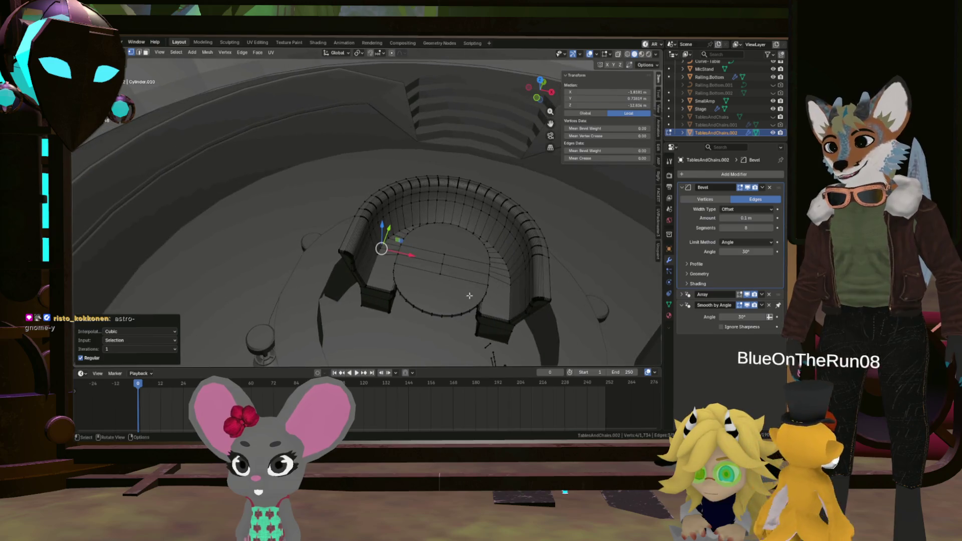
pyautogui.scroll(3, 415, 286)
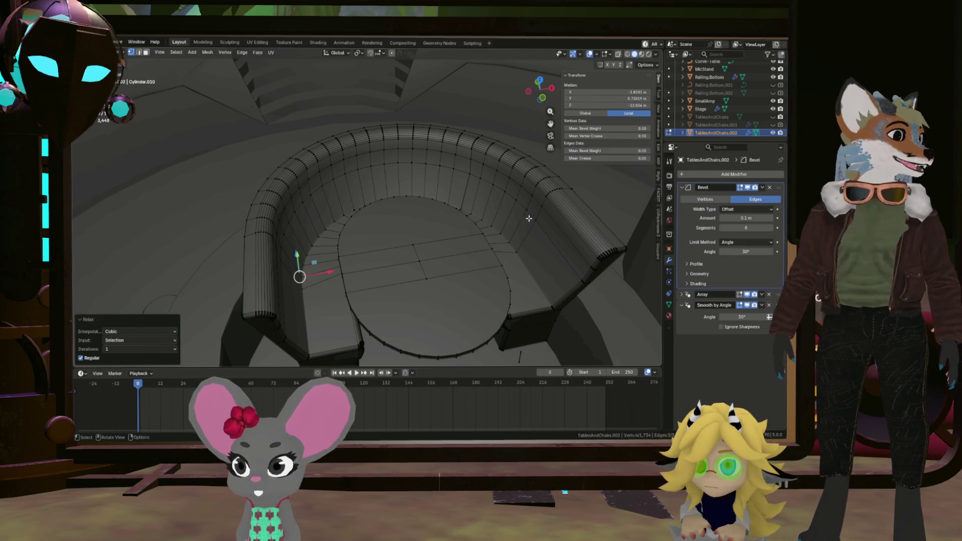
pyautogui.moveTo(316, 205); pyautogui.dragTo(379, 244, button='middle')
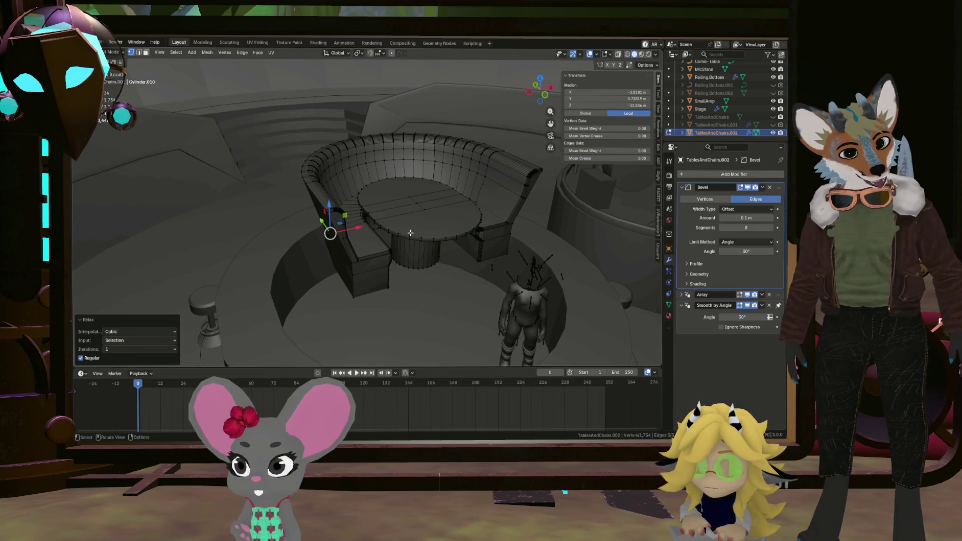
pyautogui.moveTo(403, 234); pyautogui.dragTo(460, 250, button='middle')
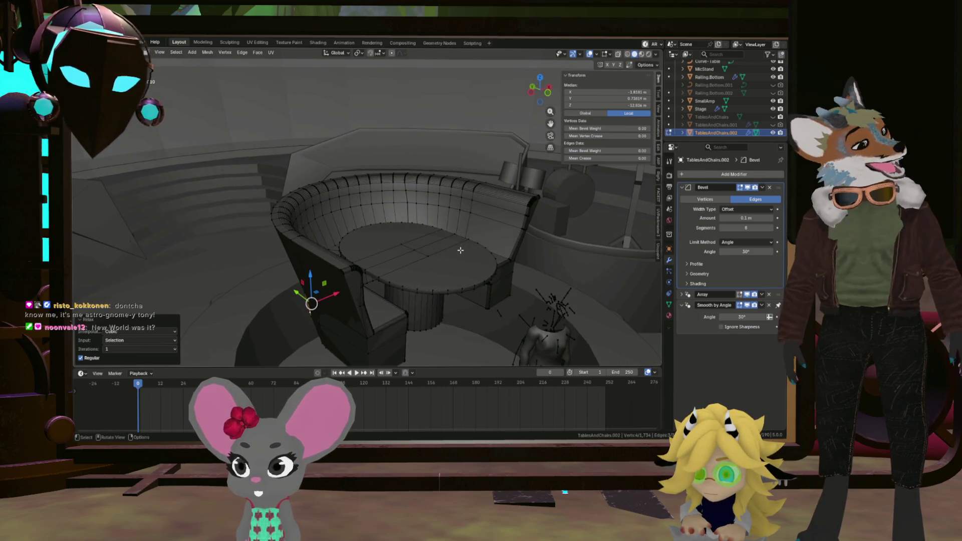
pyautogui.moveTo(452, 254)
pyautogui.mouseDown(button='middle')
pyautogui.moveTo(439, 322)
pyautogui.moveTo(454, 295)
pyautogui.mouseUp(button='middle')
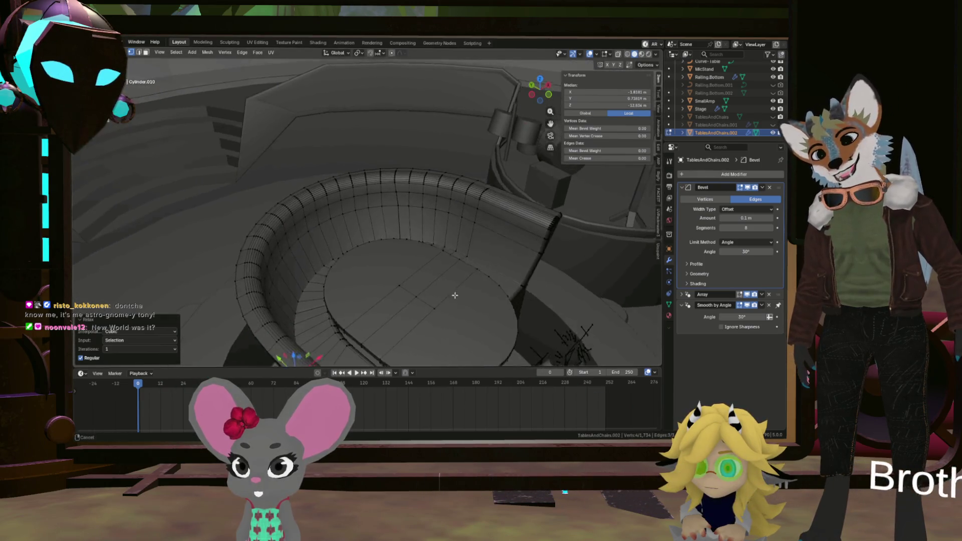
pyautogui.moveTo(454, 294); pyautogui.dragTo(439, 253, button='middle')
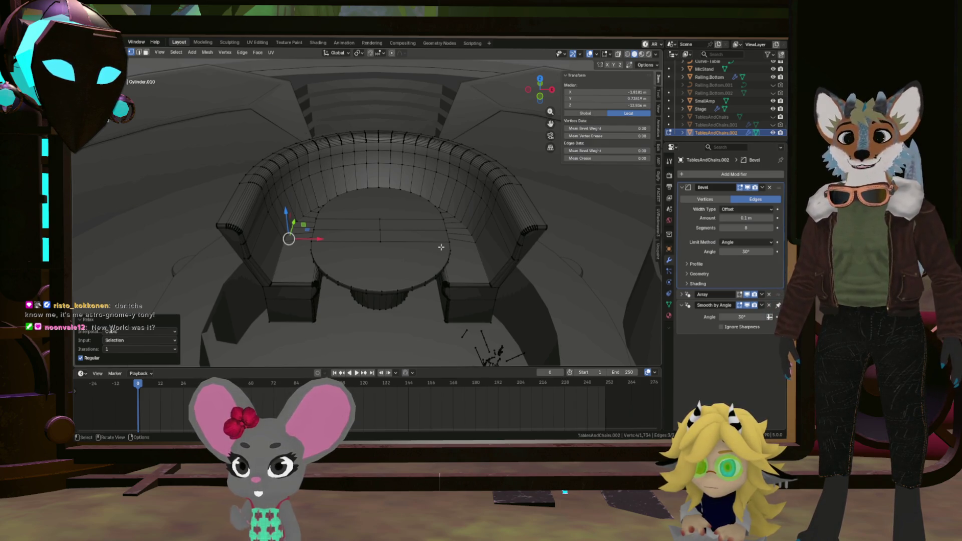
pyautogui.moveTo(441, 246)
pyautogui.mouseDown(button='middle')
pyautogui.moveTo(370, 292)
pyautogui.moveTo(451, 248)
pyautogui.moveTo(519, 252)
pyautogui.mouseUp(button='middle')
pyautogui.scroll(-5, 451, 249)
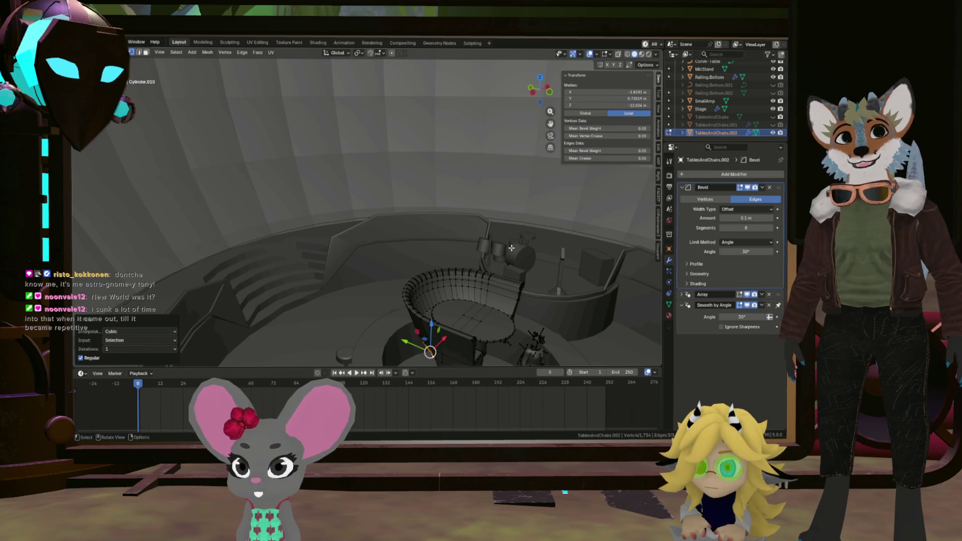
pyautogui.moveTo(362, 225)
pyautogui.mouseDown(button='middle')
pyautogui.moveTo(485, 267)
pyautogui.moveTo(429, 285)
pyautogui.mouseUp(button='middle')
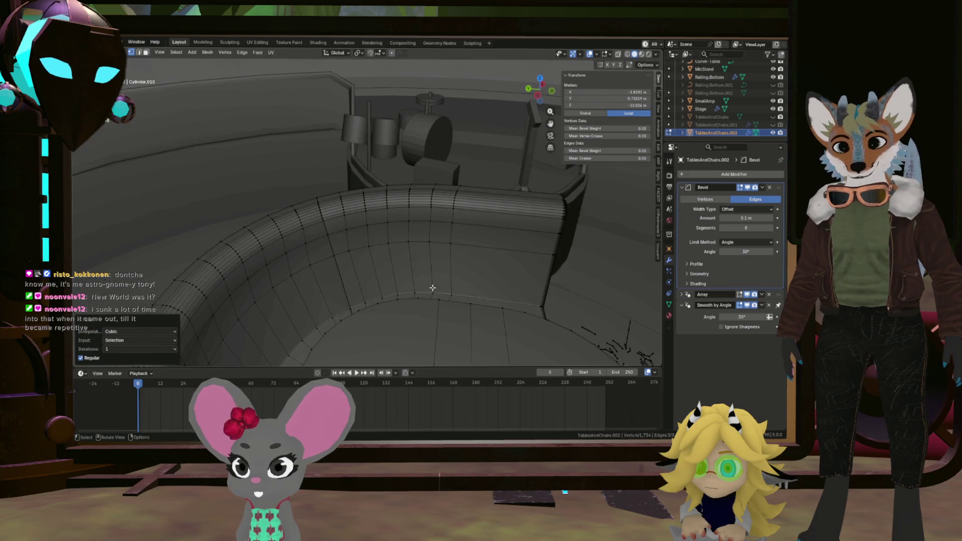
pyautogui.scroll(4, 396, 288)
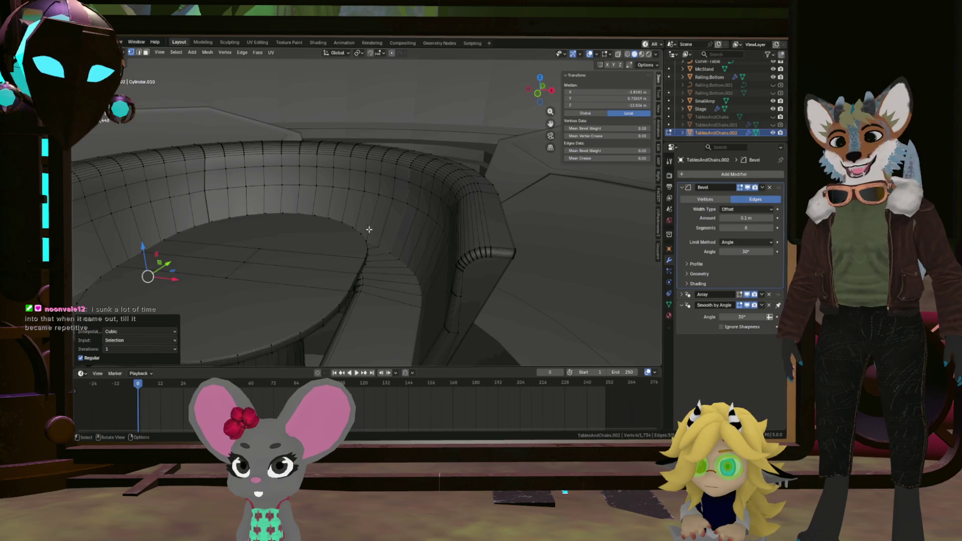
pyautogui.moveTo(369, 229); pyautogui.dragTo(386, 247, button='middle')
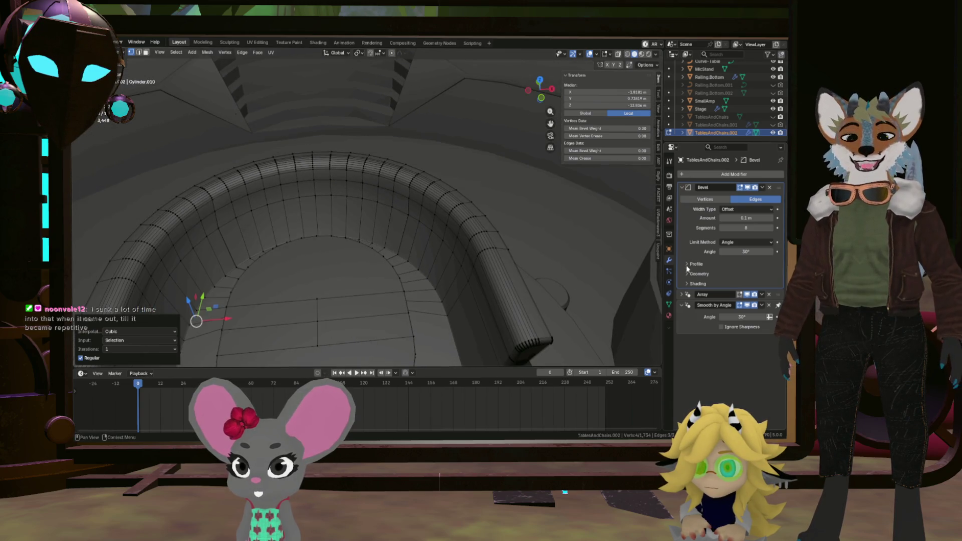
pyautogui.moveTo(491, 217); pyautogui.dragTo(508, 256, button='middle')
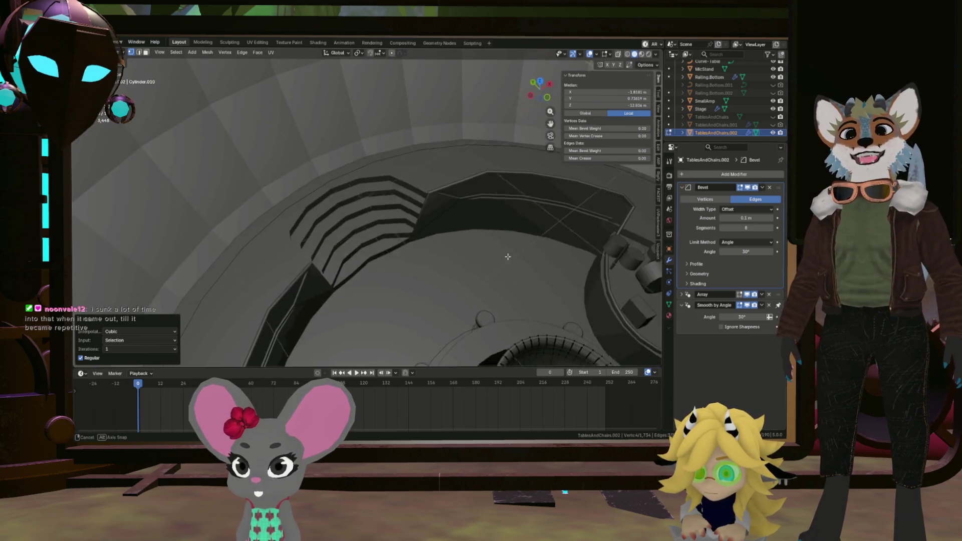
pyautogui.moveTo(507, 256); pyautogui.dragTo(464, 269, button='middle')
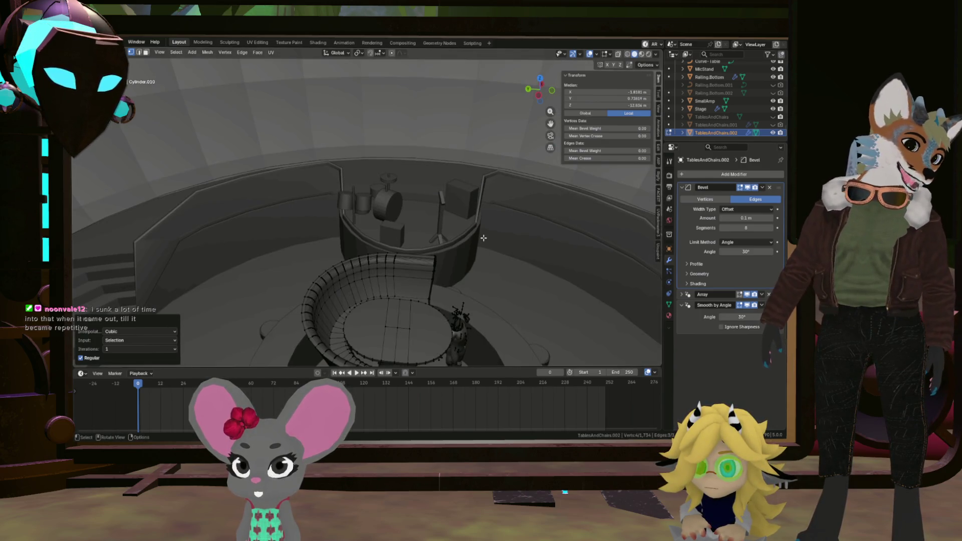
pyautogui.moveTo(483, 238)
pyautogui.mouseDown(button='middle')
pyautogui.moveTo(345, 263)
pyautogui.moveTo(372, 215)
pyautogui.moveTo(408, 219)
pyautogui.moveTo(412, 189)
pyautogui.moveTo(398, 219)
pyautogui.moveTo(385, 188)
pyautogui.moveTo(384, 198)
pyautogui.mouseUp(button='middle')
pyautogui.press('Tab')
pyautogui.scroll(3, 354, 240)
pyautogui.scroll(3, 373, 213)
pyautogui.scroll(-2, 385, 202)
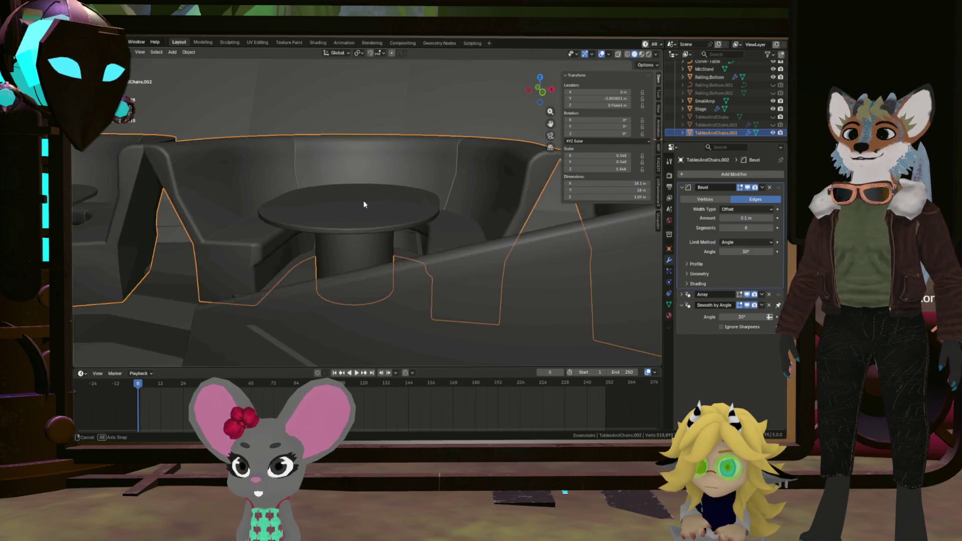
pyautogui.scroll(-2, 384, 201)
pyautogui.scroll(-3, 390, 210)
pyautogui.scroll(-3, 392, 209)
# Step: Toggle the booth seat object's mode with Tab
pyautogui.press('Tab')
pyautogui.scroll(6, 391, 210)
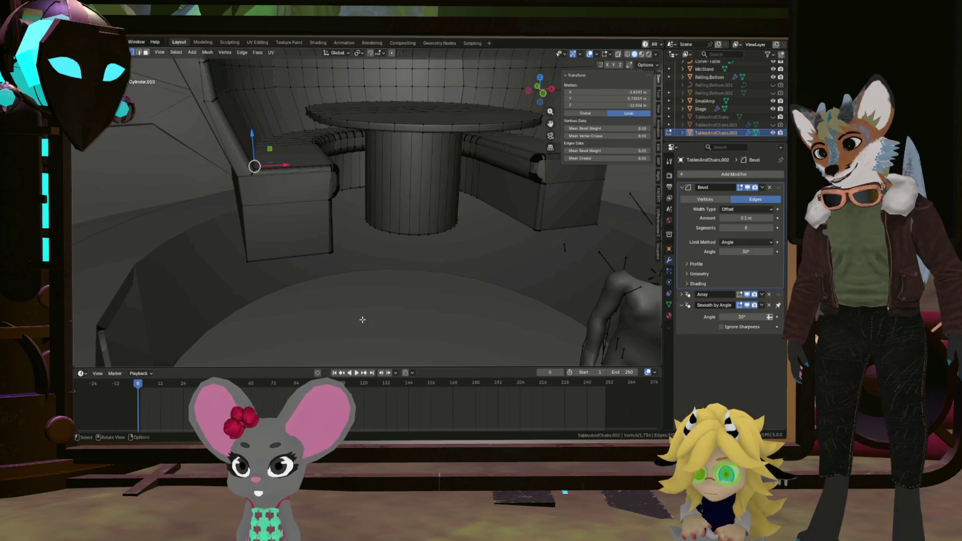
pyautogui.scroll(2, 475, 162)
# Step: Select the curved rail's lower edges and confirm their rescale so the bottom lines up
pyautogui.moveTo(474, 161)
pyautogui.mouseDown(button='middle')
pyautogui.moveTo(466, 123)
pyautogui.moveTo(482, 100)
pyautogui.mouseUp(button='middle')
pyautogui.click(420, 280)
pyautogui.moveTo(416, 273)
pyautogui.mouseDown(button='middle')
pyautogui.moveTo(398, 294)
pyautogui.moveTo(409, 333)
pyautogui.moveTo(382, 294)
pyautogui.moveTo(443, 324)
pyautogui.moveTo(480, 322)
pyautogui.mouseUp(button='middle')
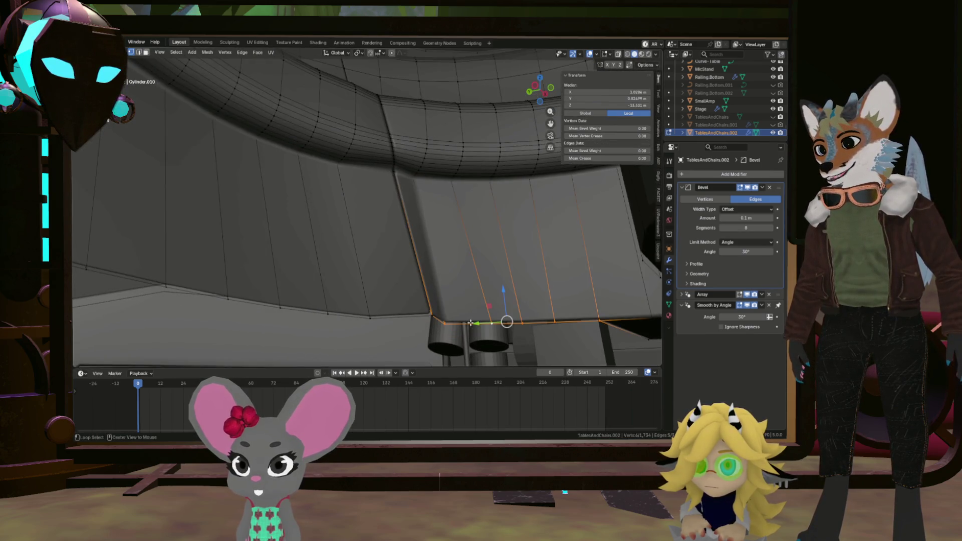
pyautogui.moveTo(405, 280)
pyautogui.mouseDown(button='middle')
pyautogui.moveTo(424, 253)
pyautogui.moveTo(473, 228)
pyautogui.moveTo(442, 278)
pyautogui.mouseUp(button='middle')
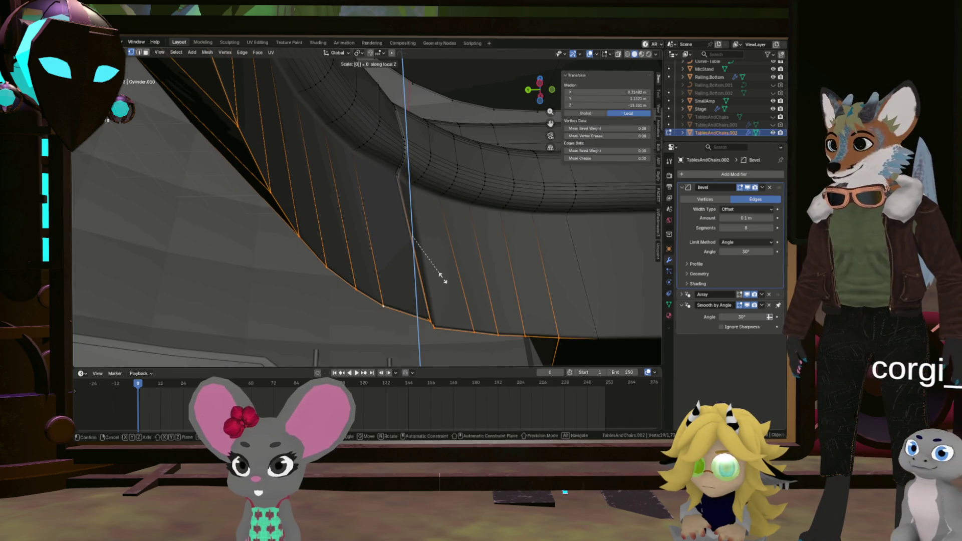
pyautogui.click(442, 278)
# Step: Select a vertex and an edge on the ring around the table column for resizing
pyautogui.moveTo(441, 278)
pyautogui.mouseDown(button='middle')
pyautogui.moveTo(399, 304)
pyautogui.moveTo(471, 320)
pyautogui.mouseUp(button='middle')
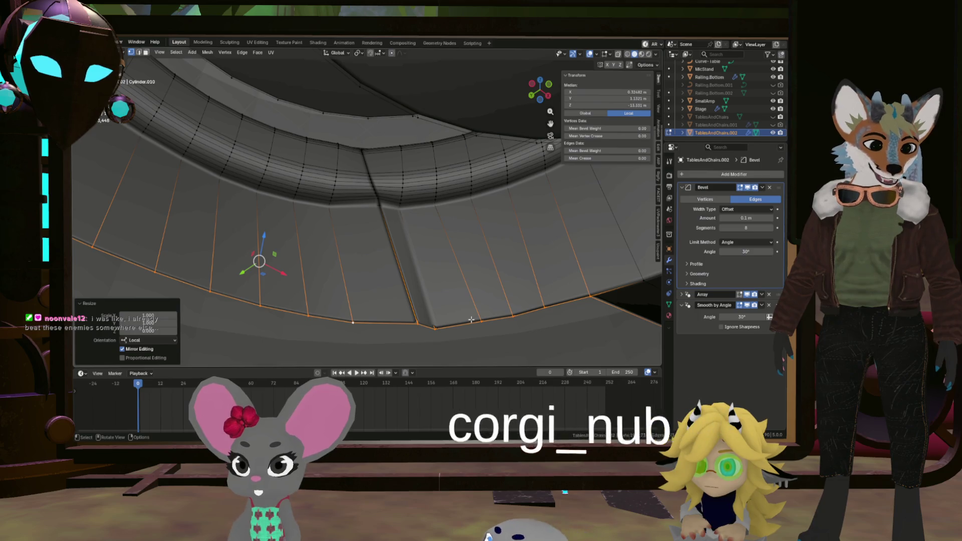
pyautogui.click(437, 329)
pyautogui.moveTo(448, 331)
pyautogui.mouseDown(button='middle')
pyautogui.moveTo(432, 324)
pyautogui.moveTo(445, 328)
pyautogui.mouseUp(button='middle')
pyautogui.moveTo(426, 217)
pyautogui.mouseDown(button='middle')
pyautogui.moveTo(399, 205)
pyautogui.moveTo(412, 158)
pyautogui.mouseUp(button='middle')
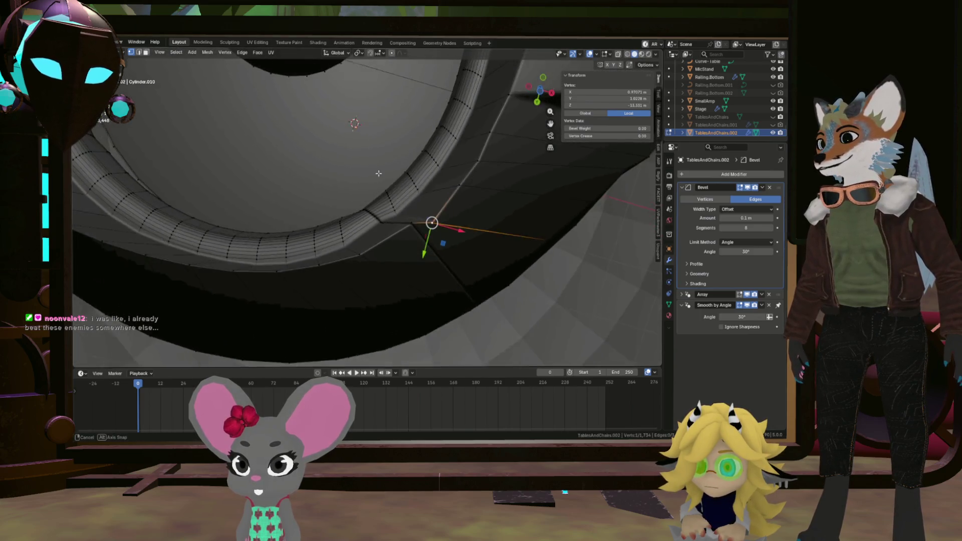
pyautogui.moveTo(515, 242)
pyautogui.mouseDown(button='middle')
pyautogui.moveTo(433, 280)
pyautogui.moveTo(327, 166)
pyautogui.moveTo(529, 262)
pyautogui.mouseUp(button='middle')
pyautogui.keyDown('shift'); pyautogui.click(309, 150); pyautogui.keyUp('shift')
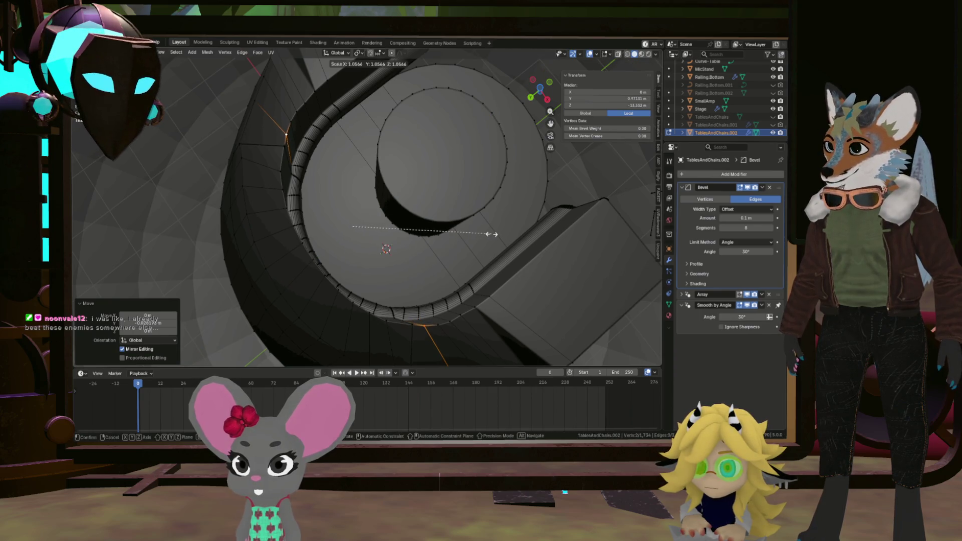
# Step: Finish enlarging the column's vertex ring slightly and review it from several angles
pyautogui.moveTo(406, 296)
pyautogui.mouseDown(button='middle')
pyautogui.moveTo(364, 309)
pyautogui.moveTo(386, 283)
pyautogui.moveTo(317, 241)
pyautogui.moveTo(267, 232)
pyautogui.moveTo(405, 272)
pyautogui.mouseUp(button='middle')
pyautogui.press('b')
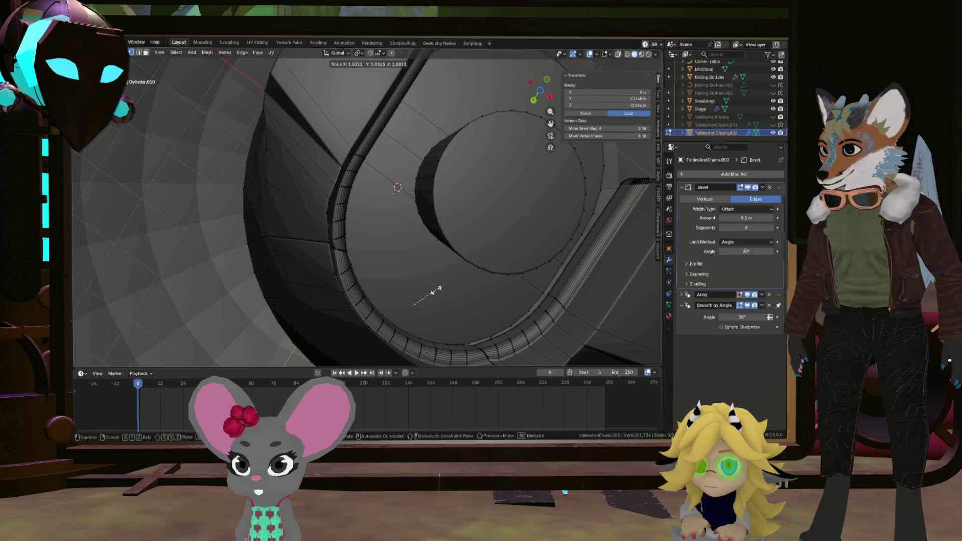
pyautogui.moveTo(435, 292)
pyautogui.mouseDown(button='middle')
pyautogui.moveTo(406, 302)
pyautogui.moveTo(448, 287)
pyautogui.mouseUp(button='middle')
pyautogui.moveTo(414, 243)
pyautogui.mouseDown(button='middle')
pyautogui.moveTo(392, 236)
pyautogui.moveTo(333, 280)
pyautogui.moveTo(418, 125)
pyautogui.moveTo(447, 132)
pyautogui.mouseUp(button='middle')
pyautogui.scroll(-5, 417, 125)
pyautogui.scroll(-4, 417, 124)
pyautogui.scroll(3, 417, 125)
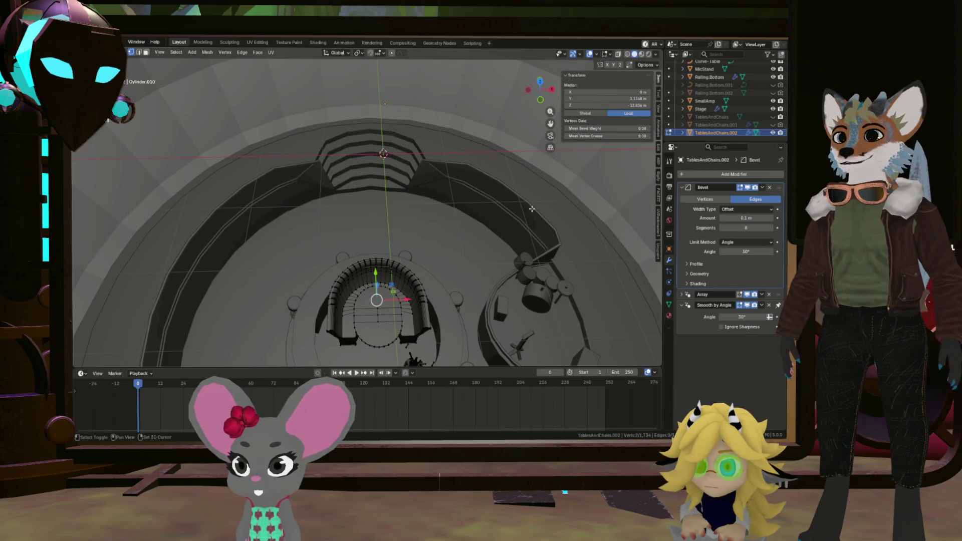
# Step: Move in on the booth seat's square end and add its edge loop to the selection
pyautogui.moveTo(532, 208); pyautogui.dragTo(603, 152, button='middle')
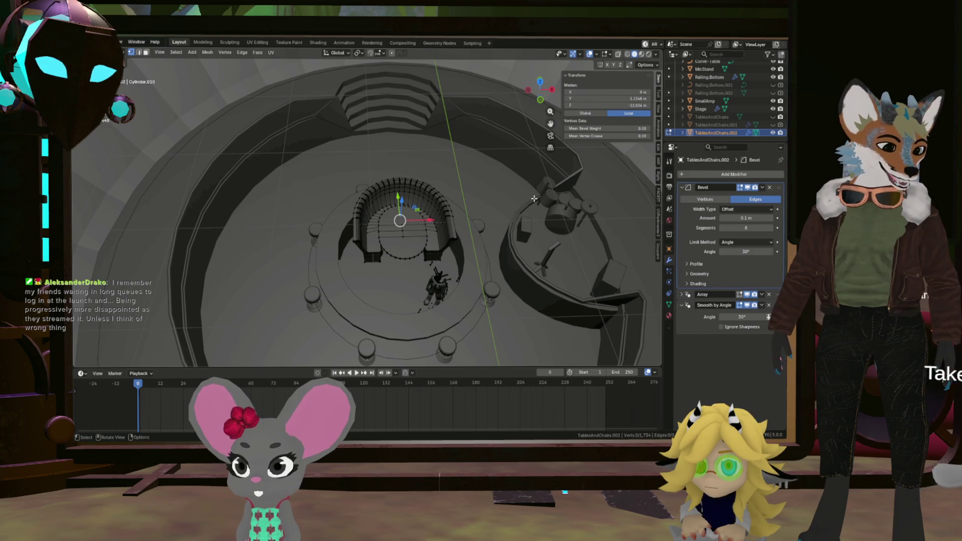
pyautogui.scroll(5, 505, 242)
pyautogui.moveTo(506, 241)
pyautogui.mouseDown(button='middle')
pyautogui.moveTo(414, 233)
pyautogui.moveTo(478, 299)
pyautogui.mouseUp(button='middle')
pyautogui.scroll(3, 478, 300)
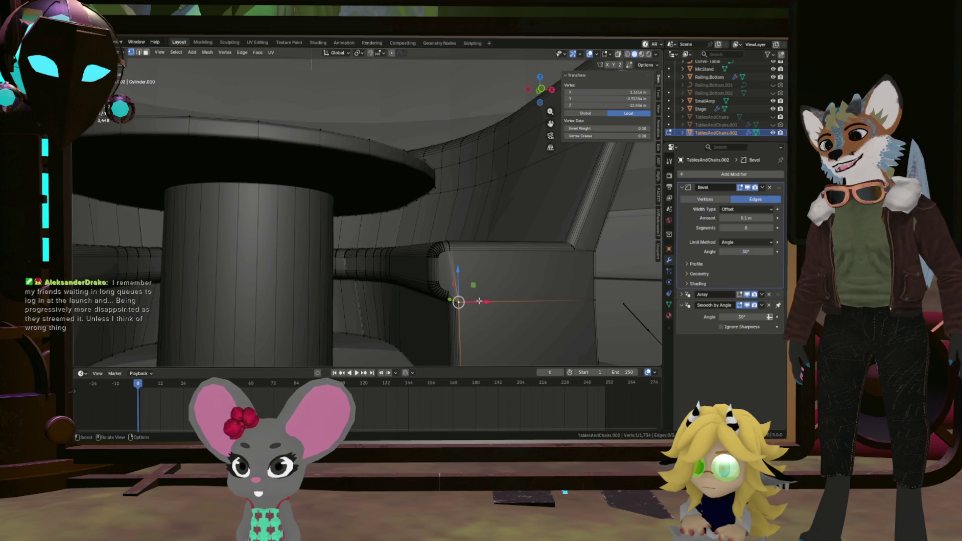
pyautogui.moveTo(482, 302)
pyautogui.mouseDown(button='middle')
pyautogui.moveTo(470, 192)
pyautogui.moveTo(477, 198)
pyautogui.mouseUp(button='middle')
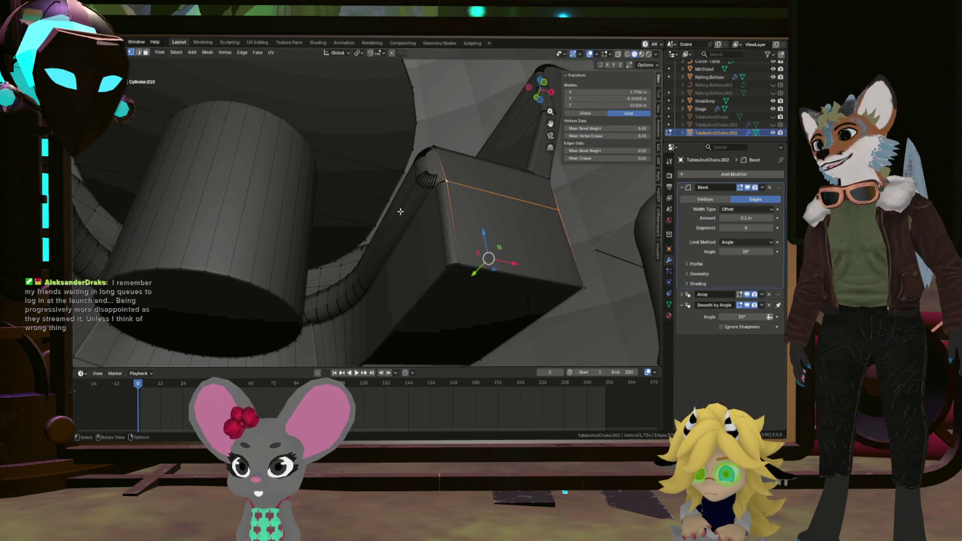
pyautogui.scroll(3, 399, 211)
pyautogui.moveTo(433, 204); pyautogui.dragTo(470, 245, button='middle')
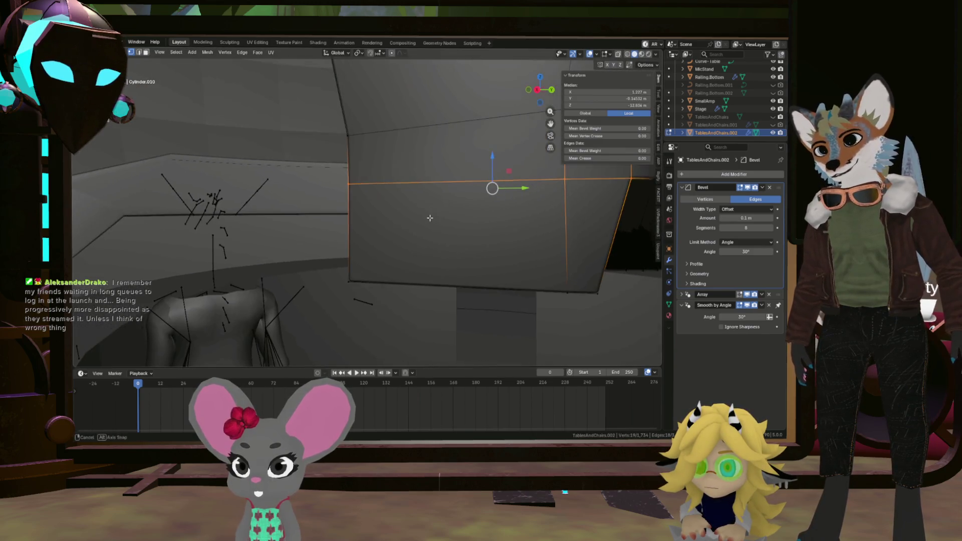
pyautogui.moveTo(471, 245)
pyautogui.mouseDown(button='middle')
pyautogui.moveTo(489, 199)
pyautogui.moveTo(340, 199)
pyautogui.moveTo(462, 203)
pyautogui.mouseUp(button='middle')
pyautogui.keyDown('alt'); pyautogui.keyDown('shift'); pyautogui.click(526, 203); pyautogui.keyUp('shift'); pyautogui.keyUp('alt')
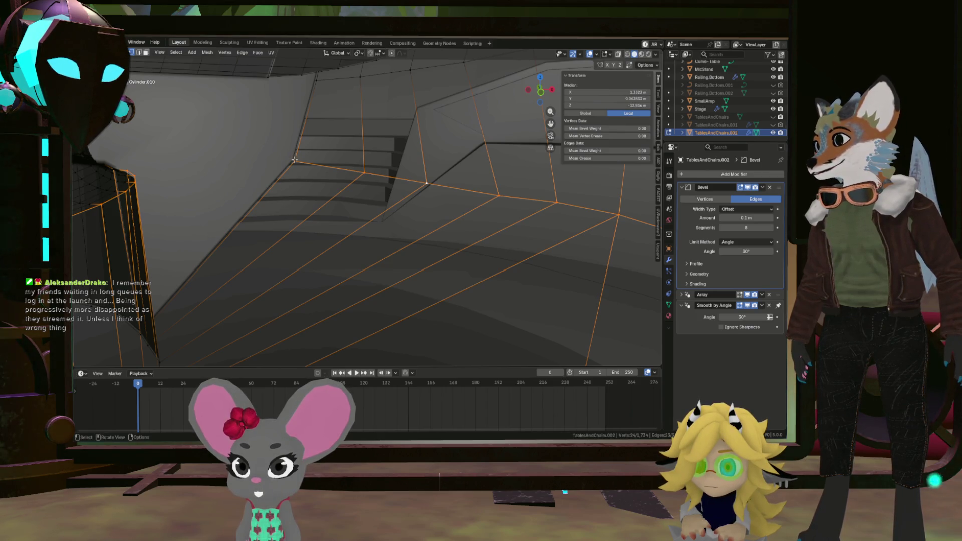
# Step: Orbit around the stairs and the selected corner edge strip to review it
pyautogui.moveTo(234, 161); pyautogui.dragTo(314, 158, button='middle')
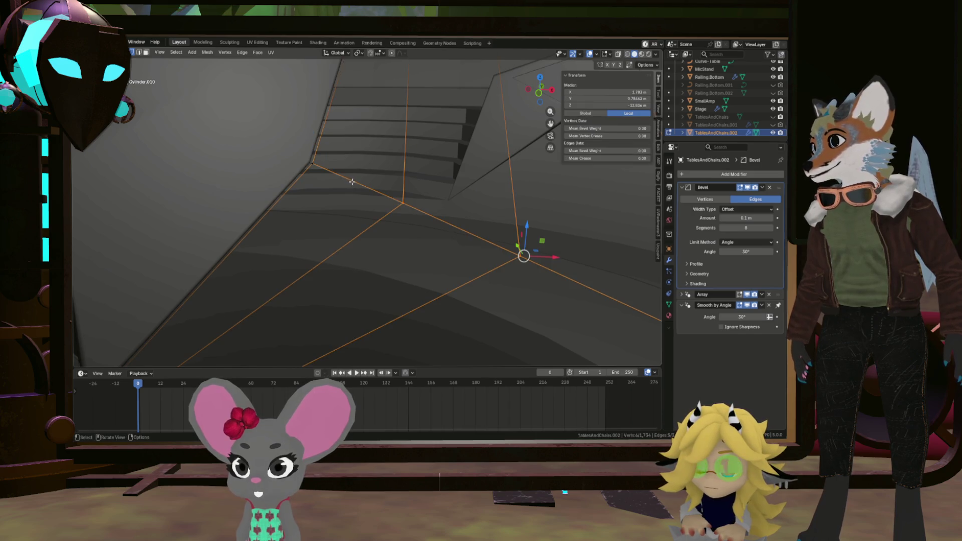
pyautogui.moveTo(351, 181); pyautogui.dragTo(230, 175, button='middle')
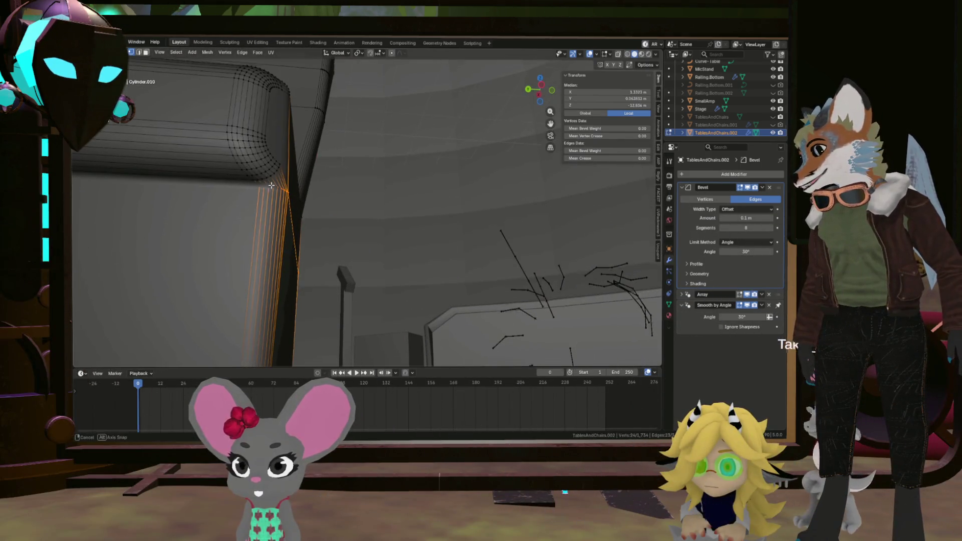
pyautogui.moveTo(229, 174)
pyautogui.mouseDown(button='middle')
pyautogui.moveTo(255, 215)
pyautogui.moveTo(538, 239)
pyautogui.mouseUp(button='middle')
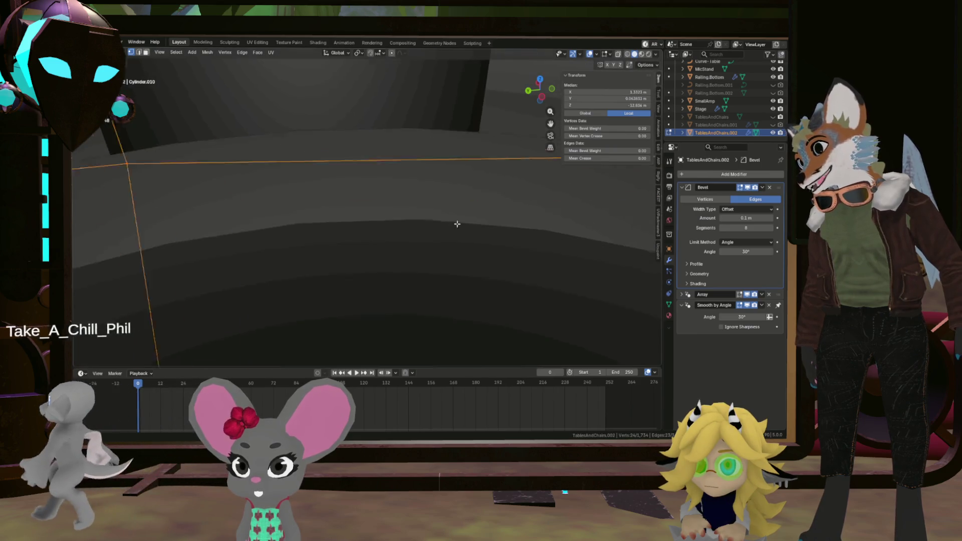
pyautogui.moveTo(537, 239)
pyautogui.mouseDown(button='middle')
pyautogui.moveTo(428, 233)
pyautogui.moveTo(354, 254)
pyautogui.mouseUp(button='middle')
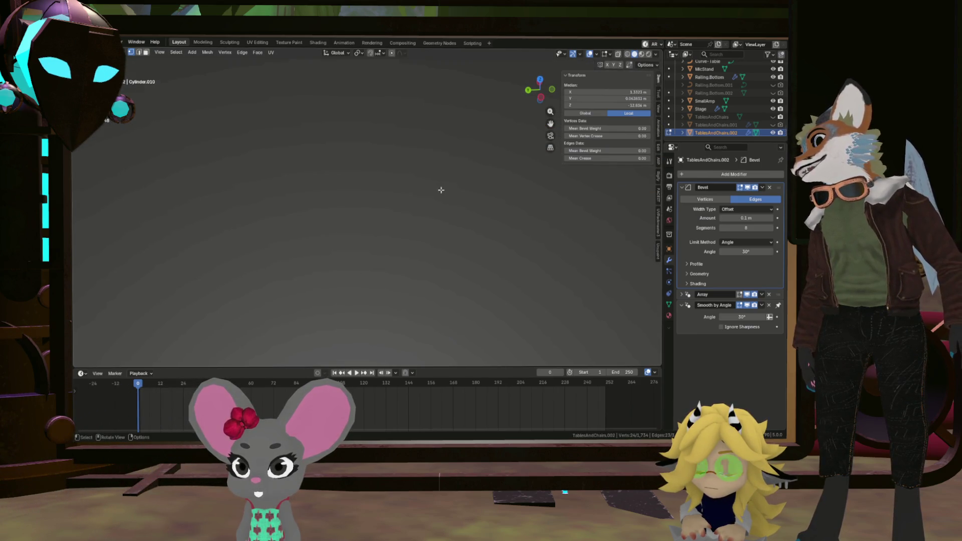
pyautogui.scroll(-3, 447, 187)
pyautogui.scroll(-3, 451, 187)
pyautogui.scroll(-3, 450, 194)
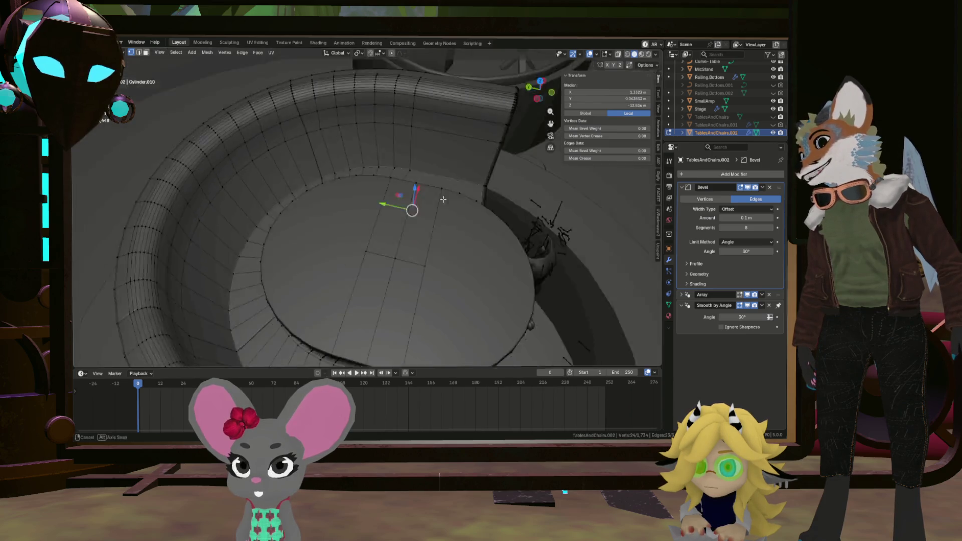
pyautogui.scroll(-3, 454, 184)
# Step: Recalculate the selected faces' normals with Inside ticked and inspect the shading
pyautogui.moveTo(458, 178)
pyautogui.mouseDown(button='middle')
pyautogui.moveTo(328, 135)
pyautogui.moveTo(333, 259)
pyautogui.mouseUp(button='middle')
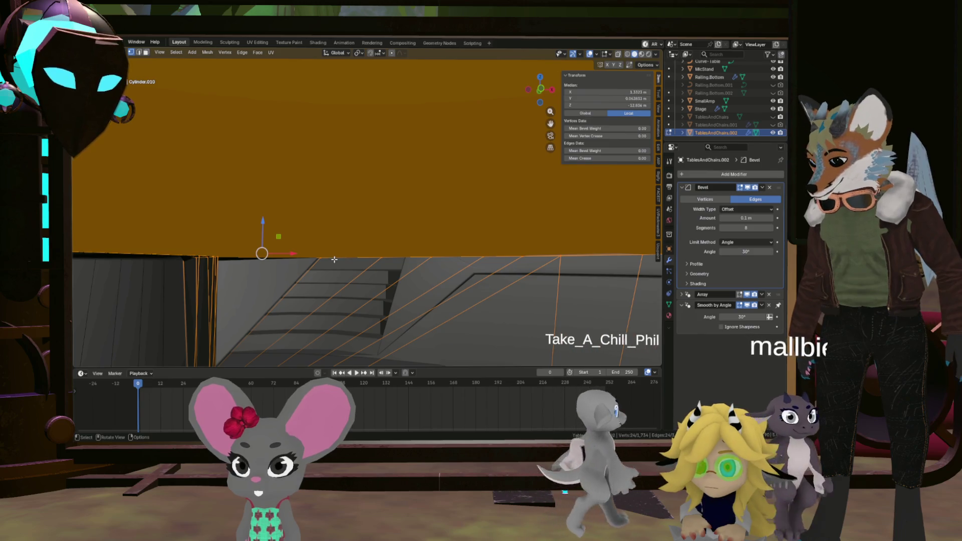
pyautogui.hotkey('alt', 'n')
pyautogui.click(335, 255)
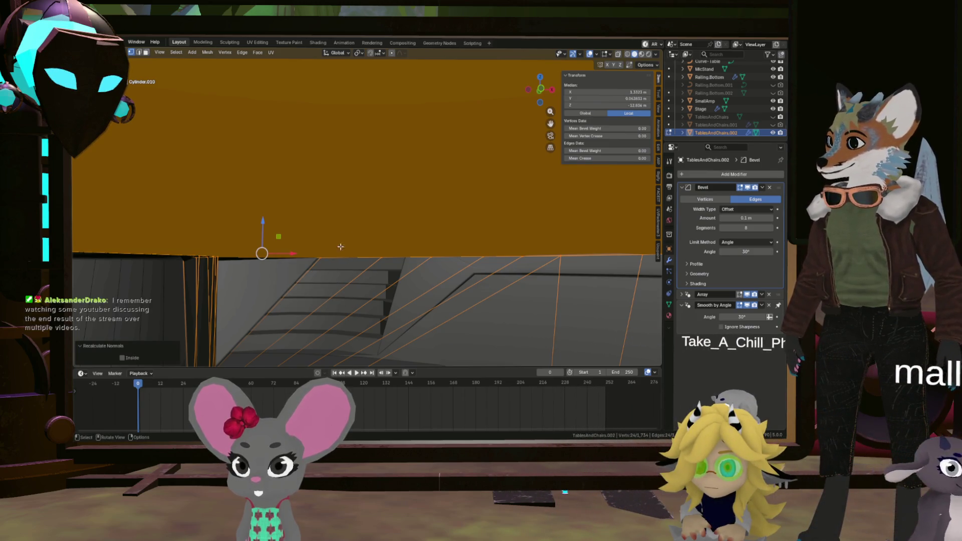
pyautogui.click(132, 358)
pyautogui.moveTo(157, 342); pyautogui.dragTo(307, 278, button='middle')
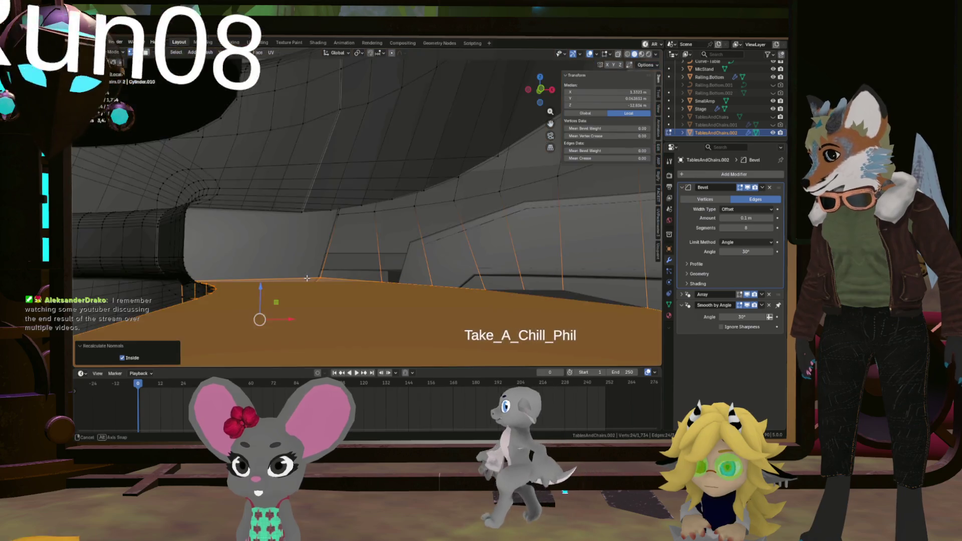
pyautogui.scroll(-5, 403, 251)
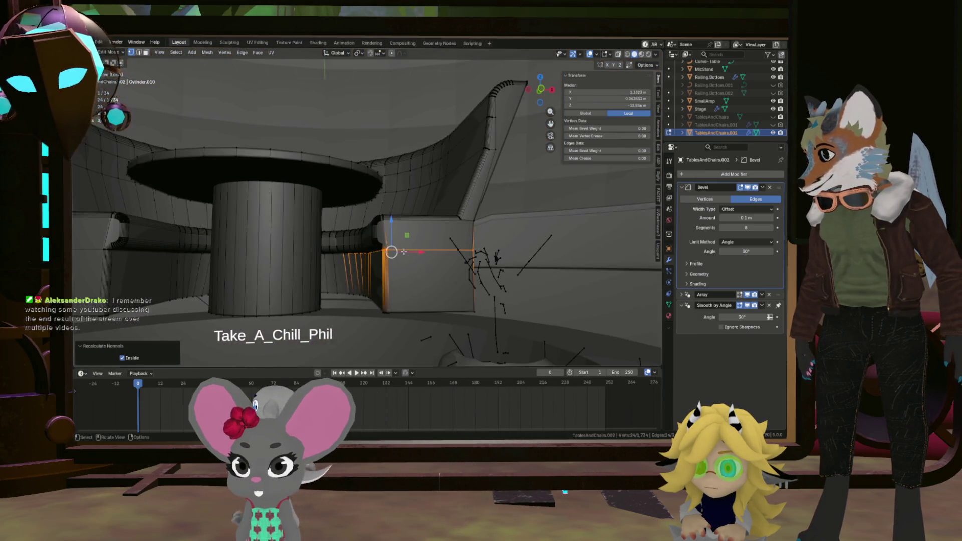
pyautogui.moveTo(403, 257); pyautogui.dragTo(413, 254, button='middle')
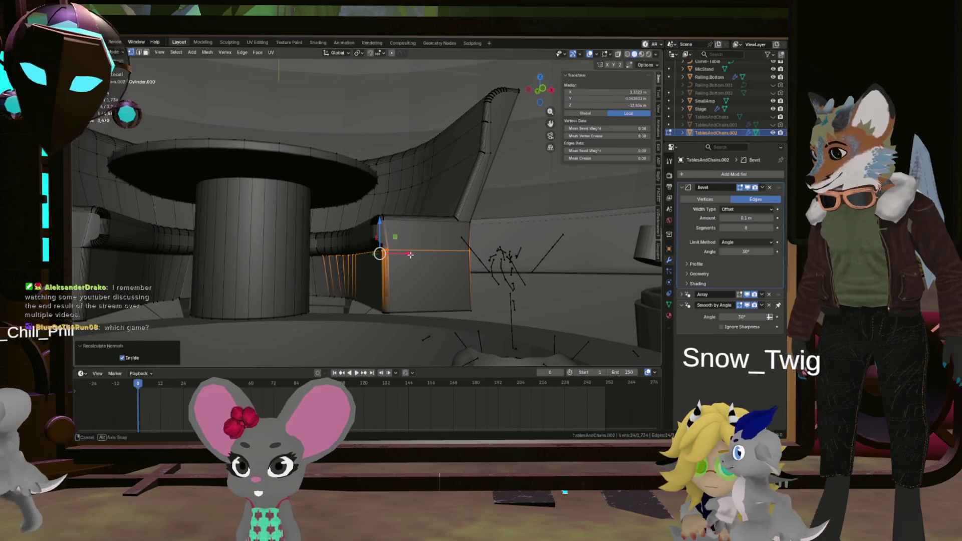
# Step: Move the corner edge at the booth seat's end into place and nudge it upward
pyautogui.press('v')
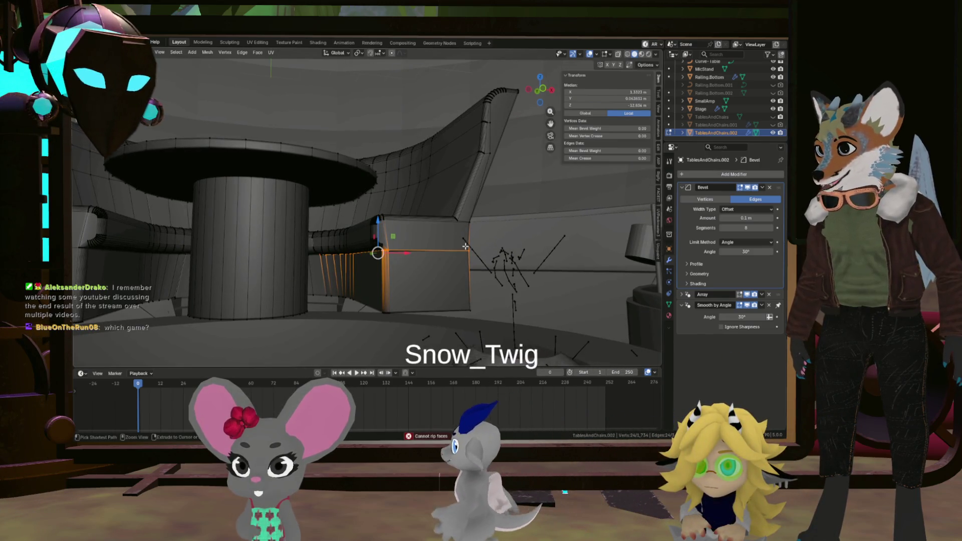
pyautogui.scroll(4, 383, 250)
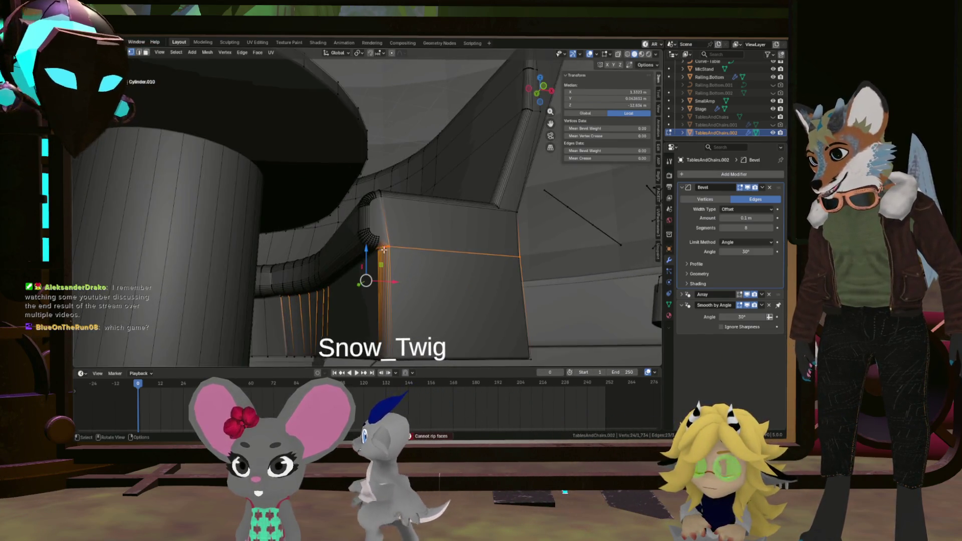
pyautogui.press('g')
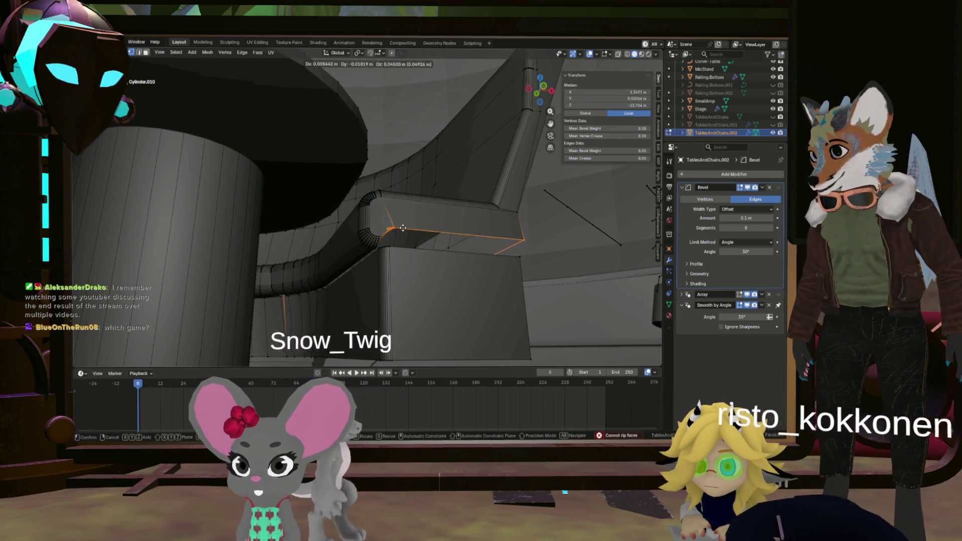
pyautogui.click(392, 245)
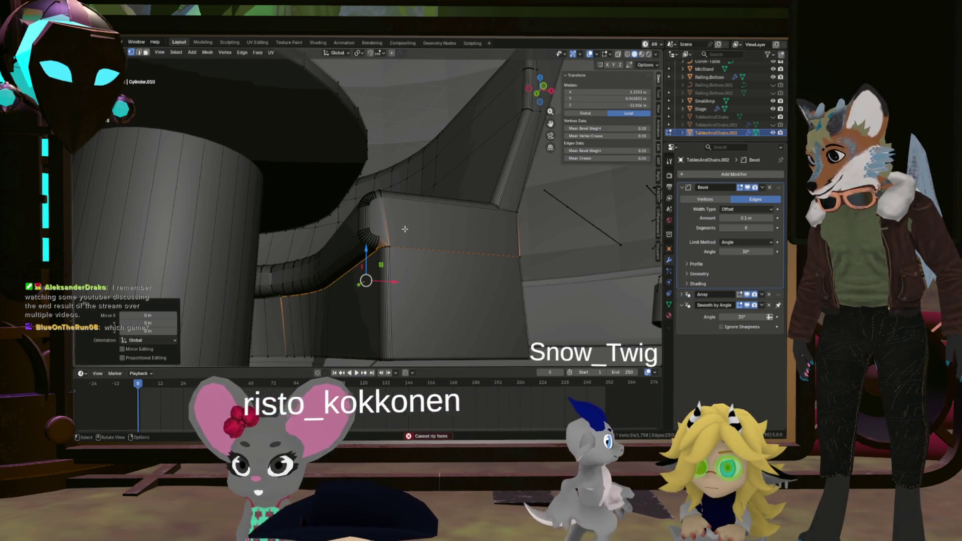
pyautogui.moveTo(393, 249); pyautogui.dragTo(375, 248)
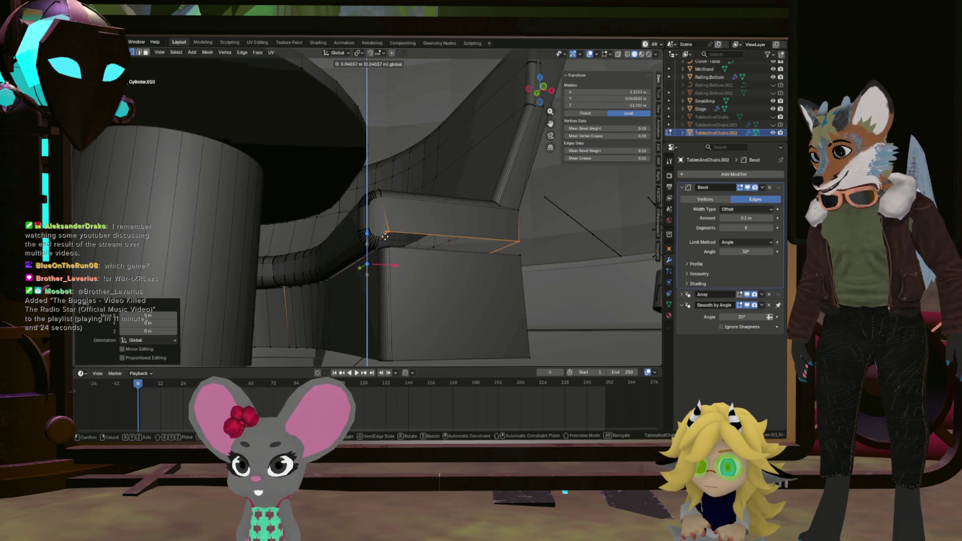
pyautogui.click(386, 238)
pyautogui.scroll(-5, 401, 234)
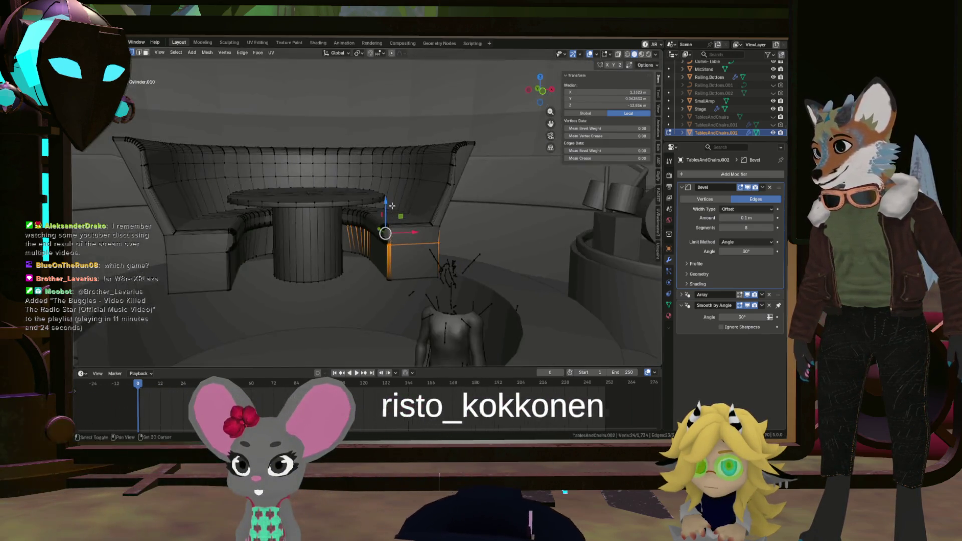
# Step: Select the whole connected right booth section as linked geometry
pyautogui.moveTo(402, 235); pyautogui.dragTo(457, 226, button='middle')
pyautogui.press('l')
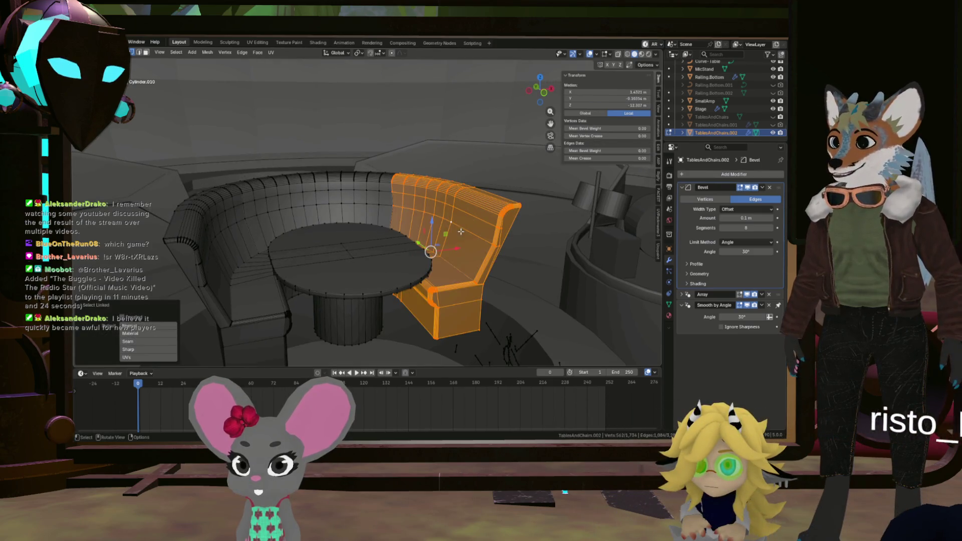
# Step: Hide the selected booth section and work the view round to the table and bench
pyautogui.press('h')
pyautogui.scroll(5, 459, 238)
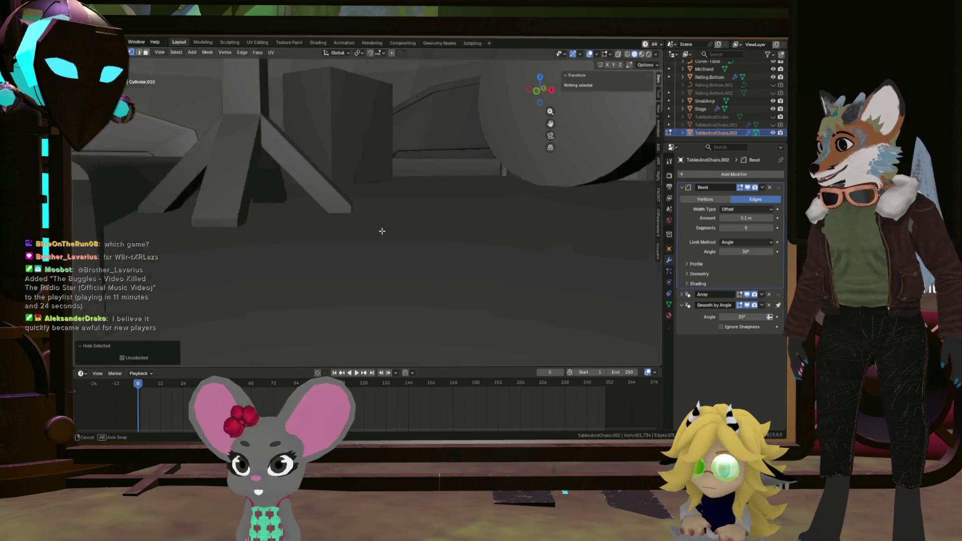
pyautogui.moveTo(459, 238)
pyautogui.mouseDown(button='middle')
pyautogui.moveTo(296, 219)
pyautogui.moveTo(237, 190)
pyautogui.moveTo(287, 181)
pyautogui.mouseUp(button='middle')
pyautogui.moveTo(233, 107)
pyautogui.mouseDown(button='middle')
pyautogui.moveTo(265, 213)
pyautogui.moveTo(268, 186)
pyautogui.moveTo(267, 209)
pyautogui.moveTo(230, 199)
pyautogui.moveTo(275, 186)
pyautogui.moveTo(226, 198)
pyautogui.moveTo(286, 222)
pyautogui.mouseUp(button='middle')
pyautogui.moveTo(370, 236); pyautogui.dragTo(403, 247, button='middle')
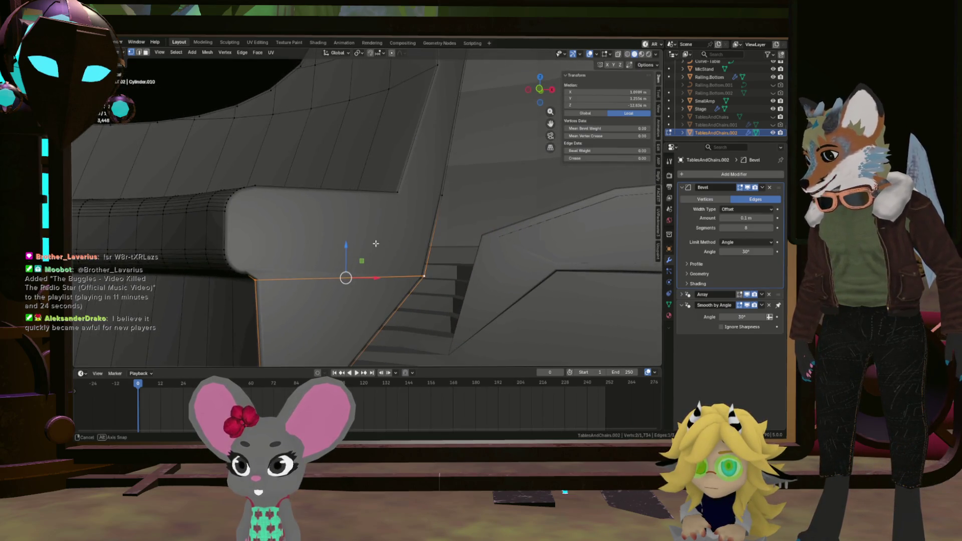
pyautogui.moveTo(380, 243); pyautogui.dragTo(293, 244, button='middle')
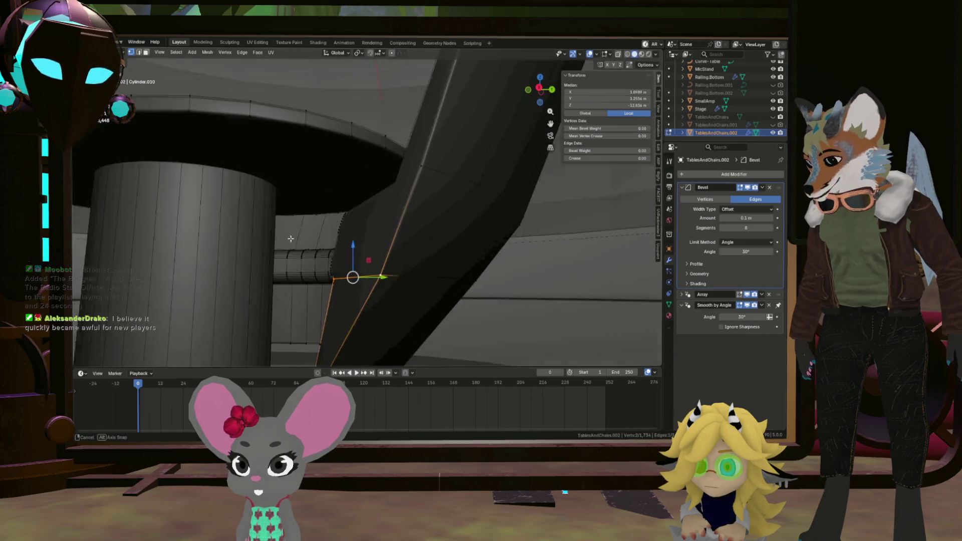
pyautogui.scroll(-5, 293, 245)
pyautogui.scroll(-3, 308, 245)
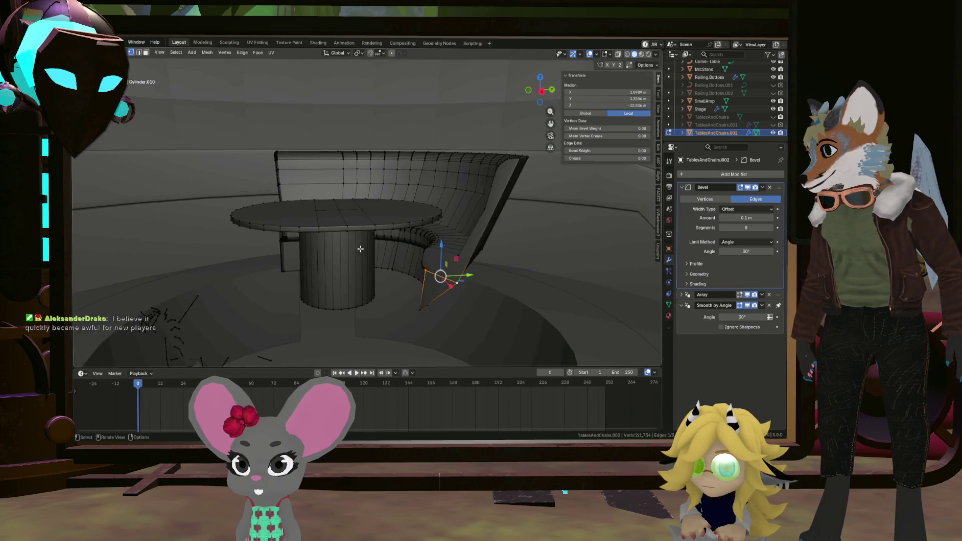
pyautogui.scroll(-3, 323, 246)
pyautogui.moveTo(324, 245); pyautogui.dragTo(300, 245, button='middle')
pyautogui.scroll(5, 210, 241)
pyautogui.moveTo(215, 240); pyautogui.dragTo(266, 253, button='middle')
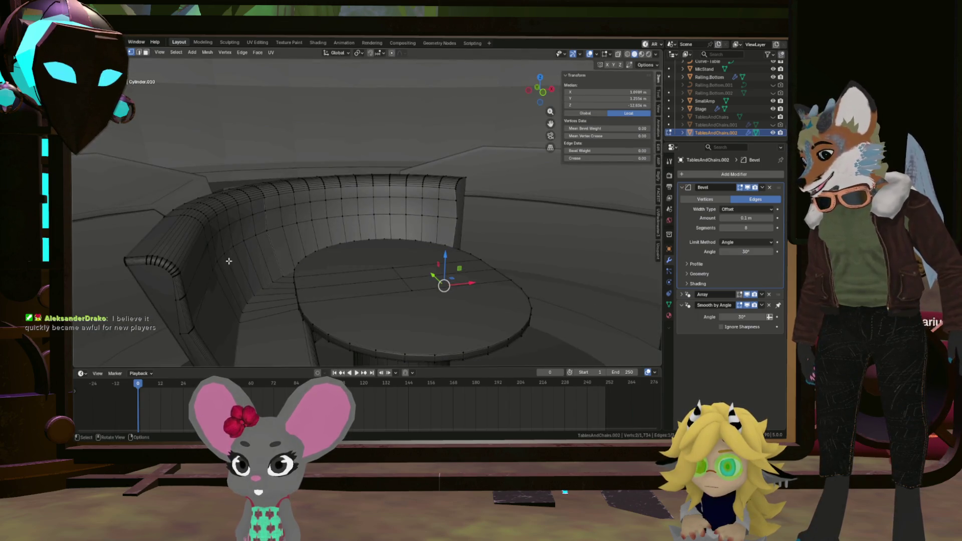
# Step: Hide the linked bench section and pick an edge path along the exposed seat corner
pyautogui.press('l')
pyautogui.press('h')
pyautogui.moveTo(230, 263); pyautogui.dragTo(399, 266, button='middle')
pyautogui.moveTo(462, 273)
pyautogui.mouseDown(button='middle')
pyautogui.moveTo(419, 301)
pyautogui.moveTo(412, 324)
pyautogui.moveTo(390, 290)
pyautogui.mouseUp(button='middle')
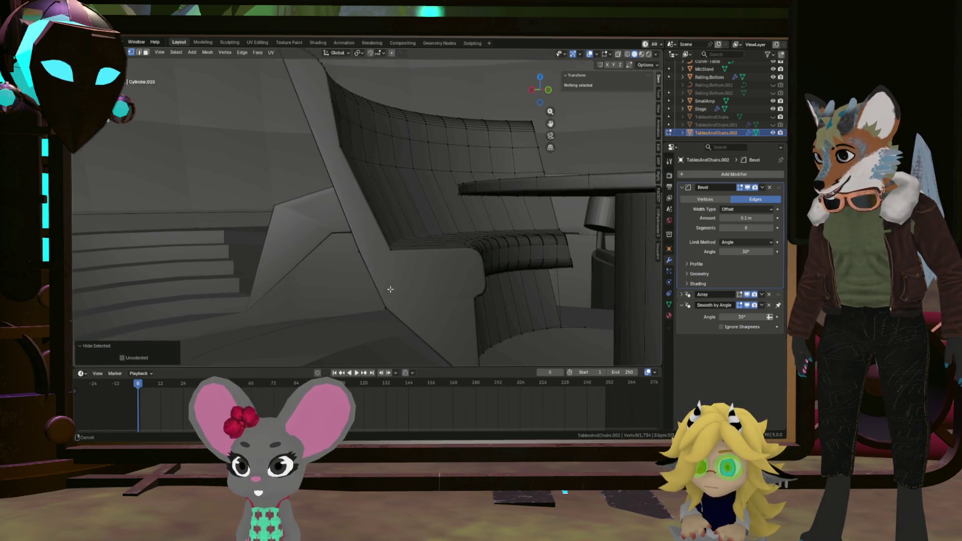
pyautogui.keyDown('ctrl'); pyautogui.click(473, 297); pyautogui.keyUp('ctrl')
pyautogui.scroll(3, 471, 307)
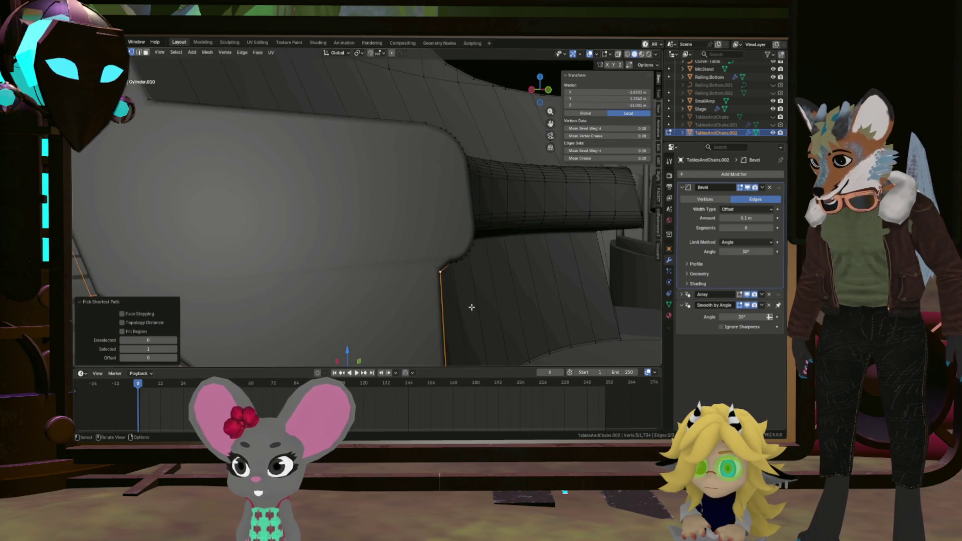
# Step: Clear the failed selection and pick the edge path between the two seat corner vertices
pyautogui.keyDown('ctrl'); pyautogui.click(424, 299); pyautogui.keyUp('ctrl')
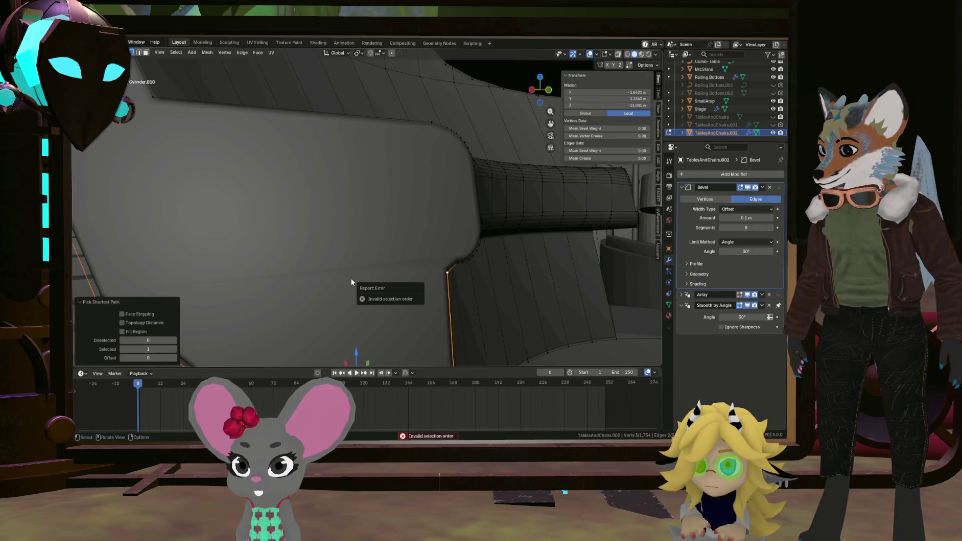
pyautogui.moveTo(381, 285); pyautogui.dragTo(327, 283, button='middle')
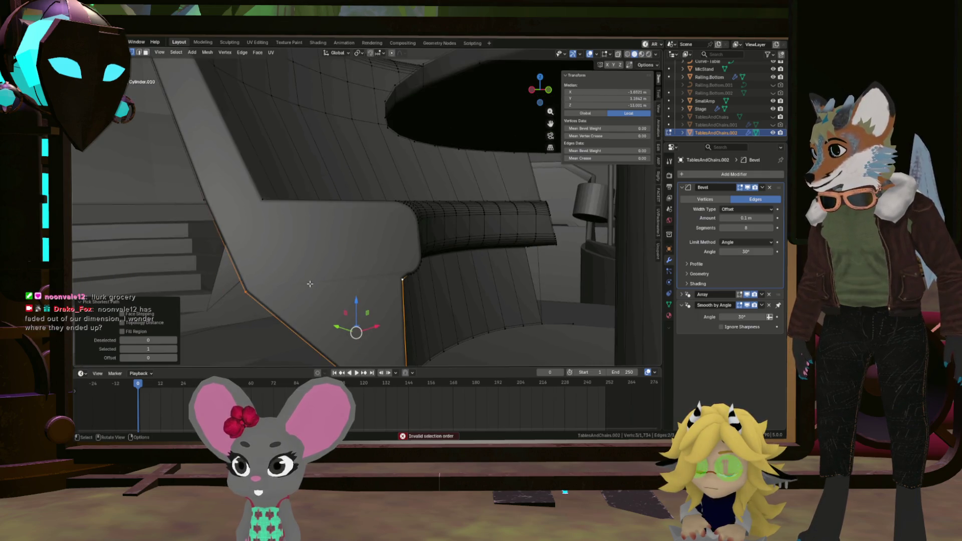
pyautogui.hotkey('alt', 'a')
pyautogui.press('a')
pyautogui.hotkey('alt', 'a')
pyautogui.keyDown('shift'); pyautogui.rightClick(401, 276); pyautogui.keyUp('shift')
pyautogui.keyDown('shift'); pyautogui.click(404, 280); pyautogui.keyUp('shift')
pyautogui.keyDown('ctrl'); pyautogui.click(250, 294); pyautogui.keyUp('ctrl')
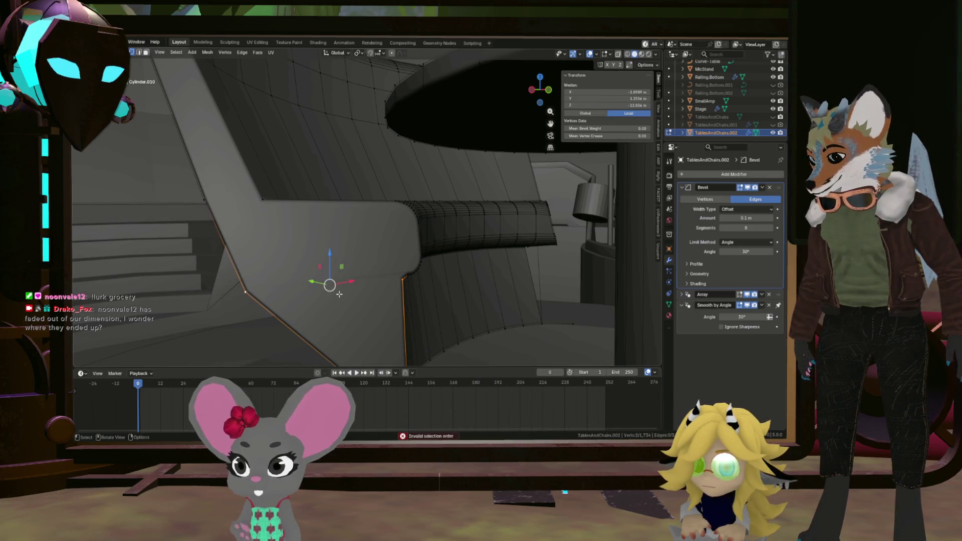
pyautogui.moveTo(372, 287)
pyautogui.mouseDown(button='middle')
pyautogui.moveTo(354, 284)
pyautogui.moveTo(440, 251)
pyautogui.moveTo(469, 260)
pyautogui.moveTo(410, 248)
pyautogui.moveTo(432, 144)
pyautogui.moveTo(570, 163)
pyautogui.moveTo(336, 184)
pyautogui.mouseUp(button='middle')
pyautogui.scroll(3, 389, 244)
pyautogui.scroll(3, 413, 249)
# Step: Refresh Edit Mode and hide the selected benches, leaving the table and armrest ends
pyautogui.press('Tab')
pyautogui.press('Tab')
pyautogui.press('Tab')
pyautogui.press('h')
pyautogui.scroll(3, 335, 183)
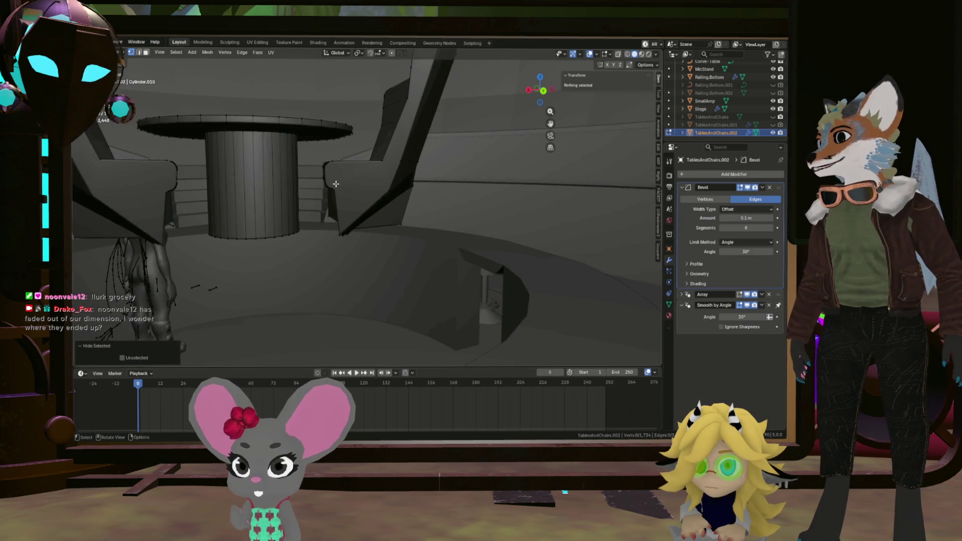
pyautogui.scroll(2, 336, 183)
pyautogui.scroll(3, 333, 188)
pyautogui.scroll(2, 331, 192)
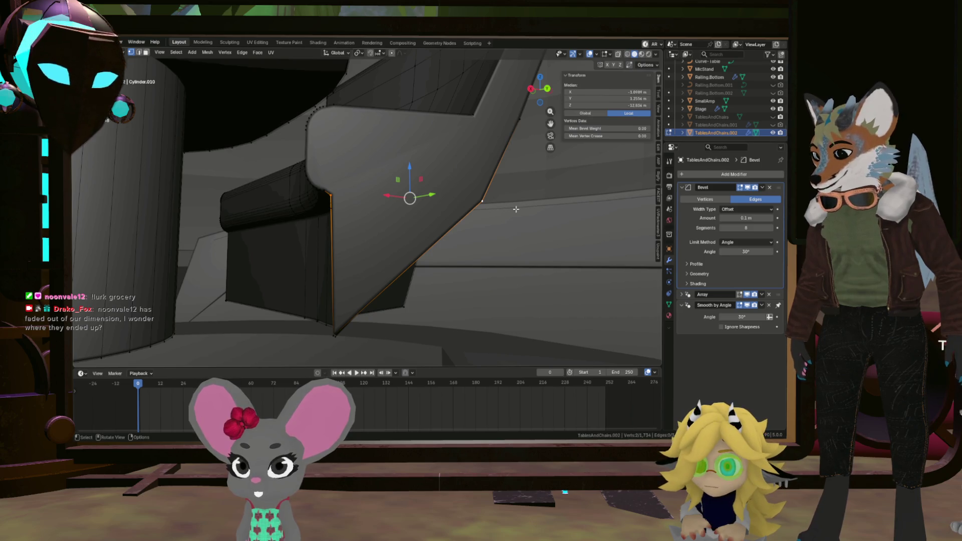
pyautogui.scroll(-3, 288, 238)
# Step: Inspect the booth, table and stage from several angles, then hide the selected booth geometry
pyautogui.moveTo(289, 238)
pyautogui.mouseDown(button='middle')
pyautogui.moveTo(284, 250)
pyautogui.moveTo(166, 213)
pyautogui.moveTo(262, 206)
pyautogui.moveTo(273, 216)
pyautogui.moveTo(212, 229)
pyautogui.moveTo(241, 230)
pyautogui.moveTo(161, 227)
pyautogui.mouseUp(button='middle')
pyautogui.scroll(3, 182, 217)
pyautogui.scroll(3, 196, 215)
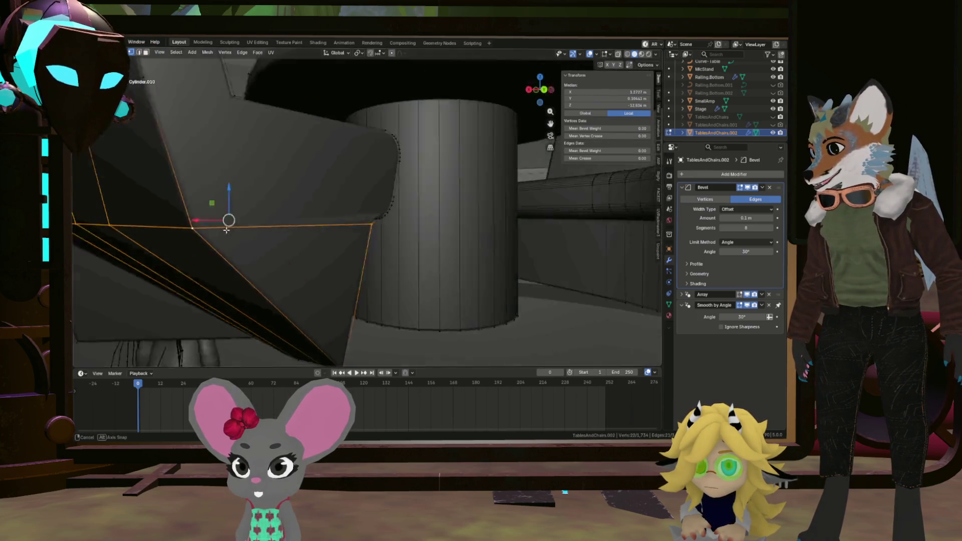
pyautogui.moveTo(165, 228); pyautogui.dragTo(350, 214, button='middle')
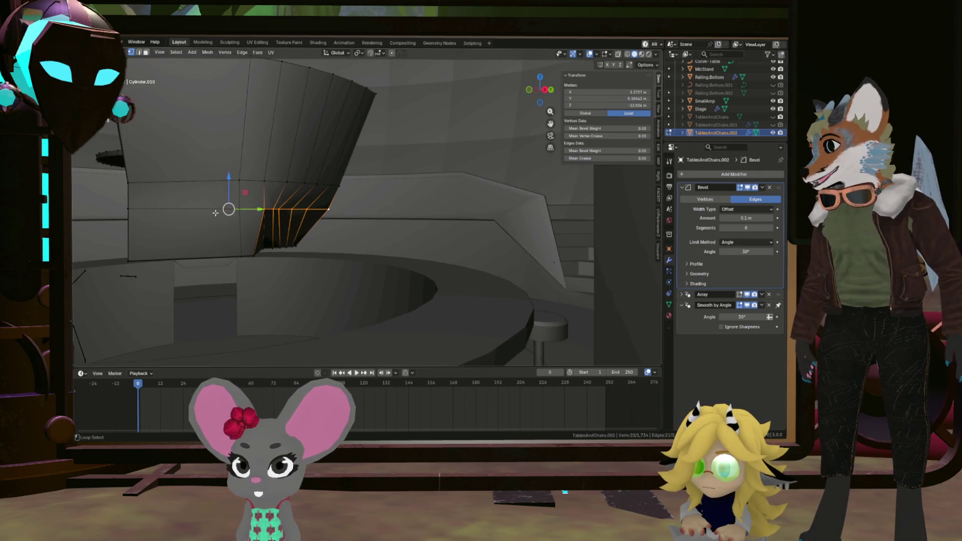
pyautogui.moveTo(192, 218)
pyautogui.mouseDown(button='middle')
pyautogui.moveTo(380, 249)
pyautogui.moveTo(327, 225)
pyautogui.mouseUp(button='middle')
pyautogui.moveTo(402, 242); pyautogui.dragTo(443, 239, button='middle')
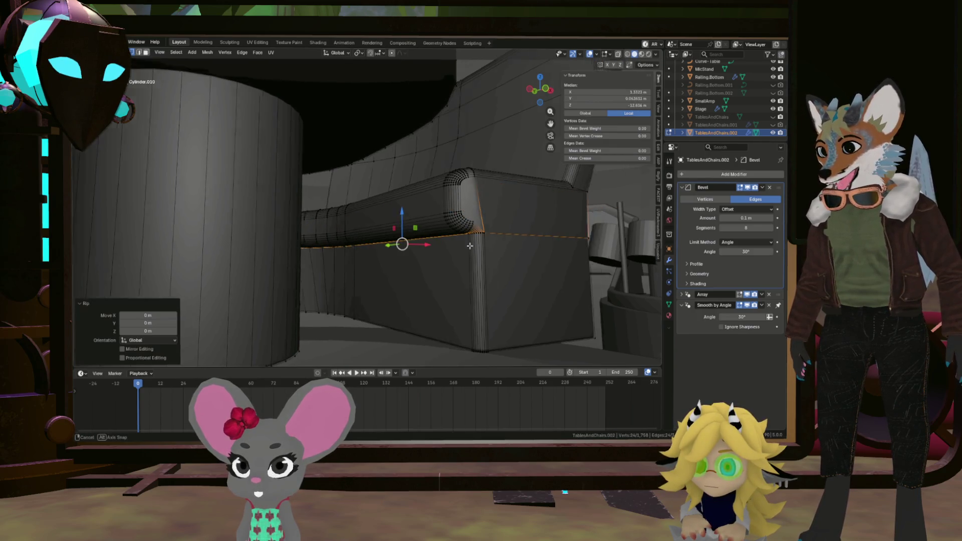
pyautogui.moveTo(470, 246); pyautogui.dragTo(401, 223, button='middle')
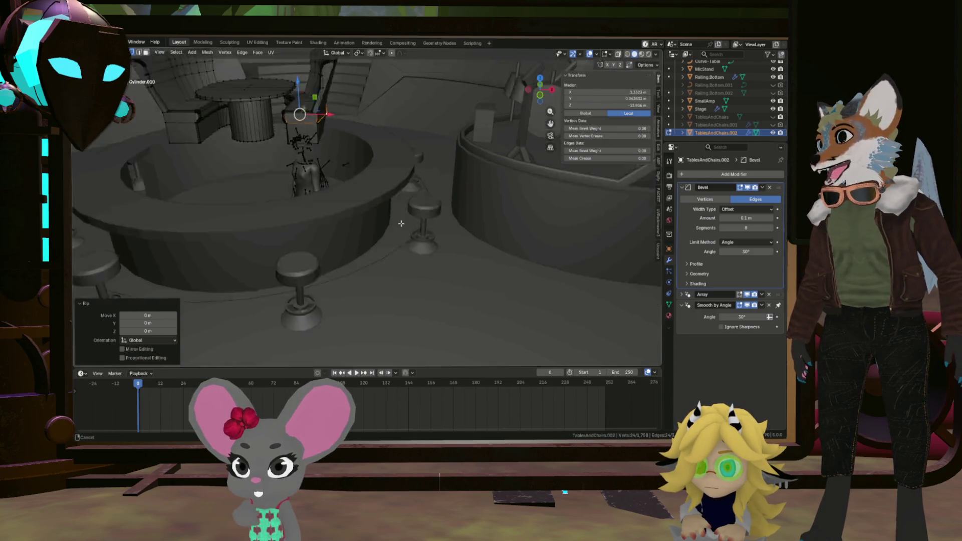
pyautogui.scroll(5, 400, 223)
pyautogui.moveTo(400, 223)
pyautogui.mouseDown(button='middle')
pyautogui.moveTo(329, 198)
pyautogui.moveTo(353, 92)
pyautogui.moveTo(341, 283)
pyautogui.mouseUp(button='middle')
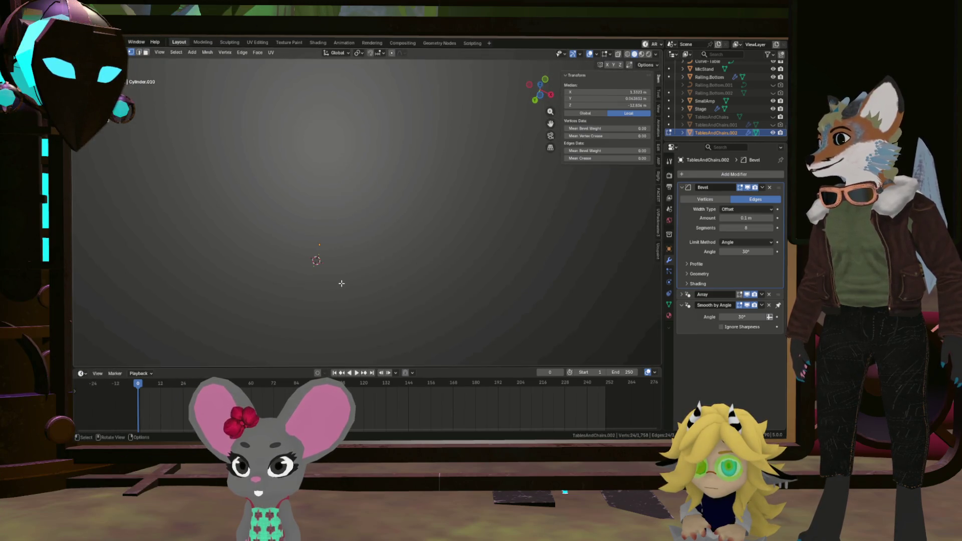
pyautogui.scroll(-5, 341, 283)
pyautogui.moveTo(341, 283); pyautogui.dragTo(324, 208, button='middle')
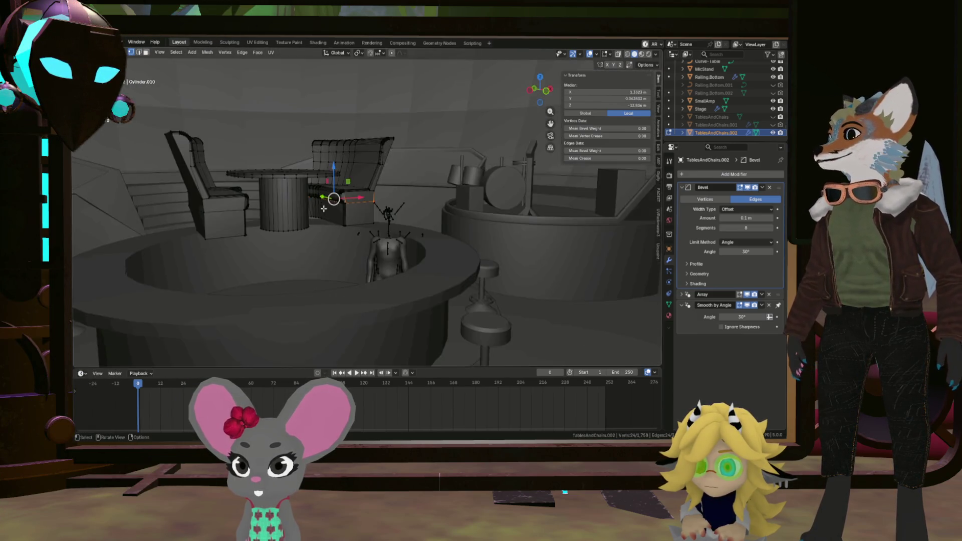
pyautogui.scroll(6, 324, 209)
pyautogui.scroll(-1, 344, 205)
pyautogui.press('h')
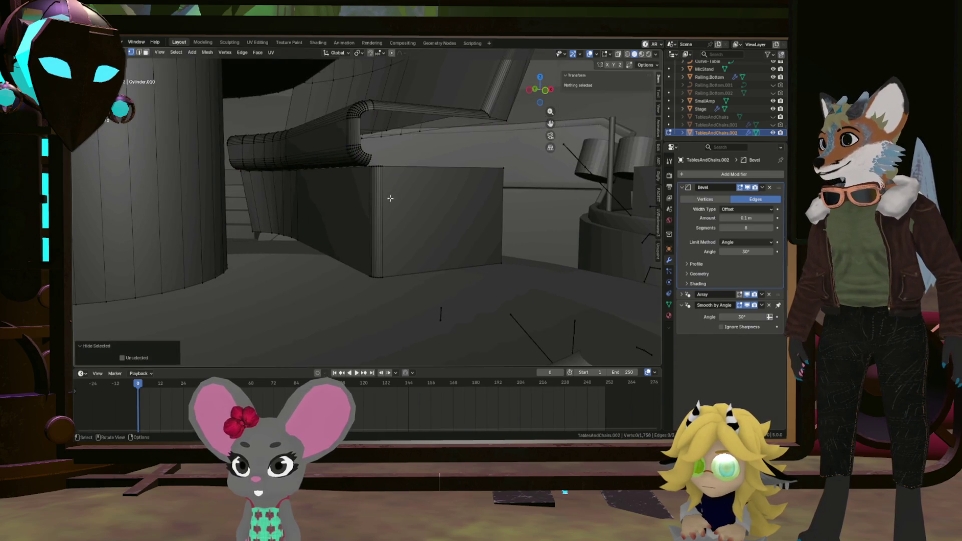
# Step: Show the Array modifier's copies in Edit Mode so the arrayed tables appear across the arena
pyautogui.moveTo(386, 200); pyautogui.dragTo(368, 196, button='middle')
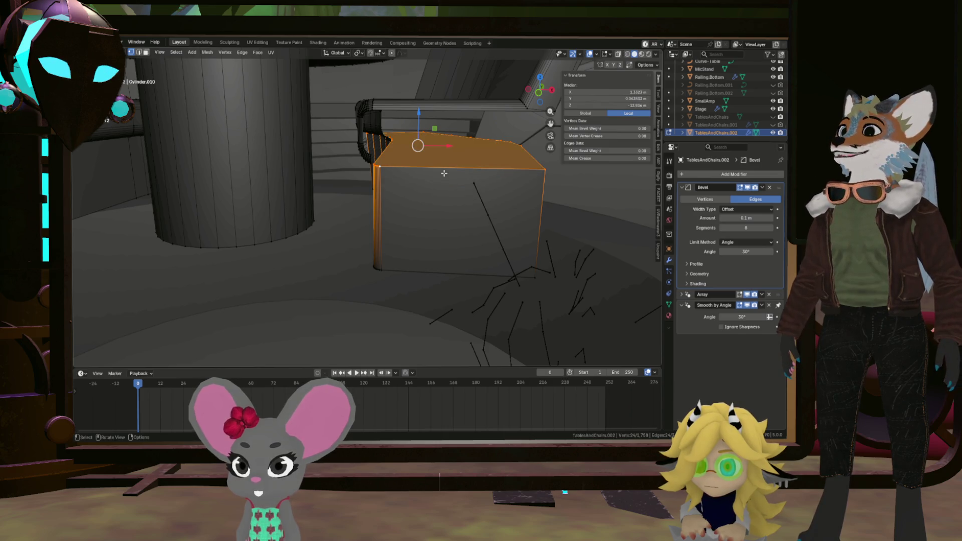
pyautogui.moveTo(440, 179); pyautogui.dragTo(451, 173, button='middle')
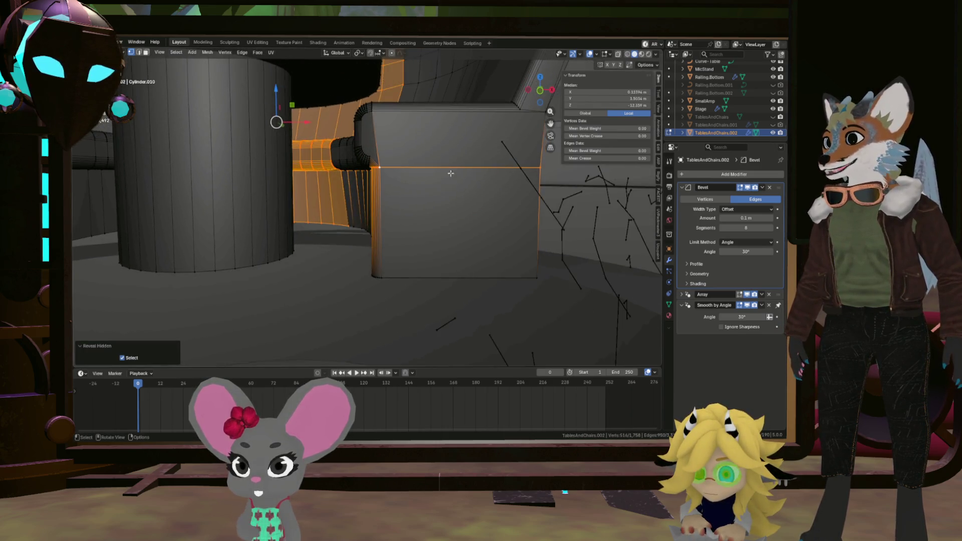
pyautogui.scroll(-5, 546, 178)
pyautogui.moveTo(526, 188); pyautogui.dragTo(499, 203, button='middle')
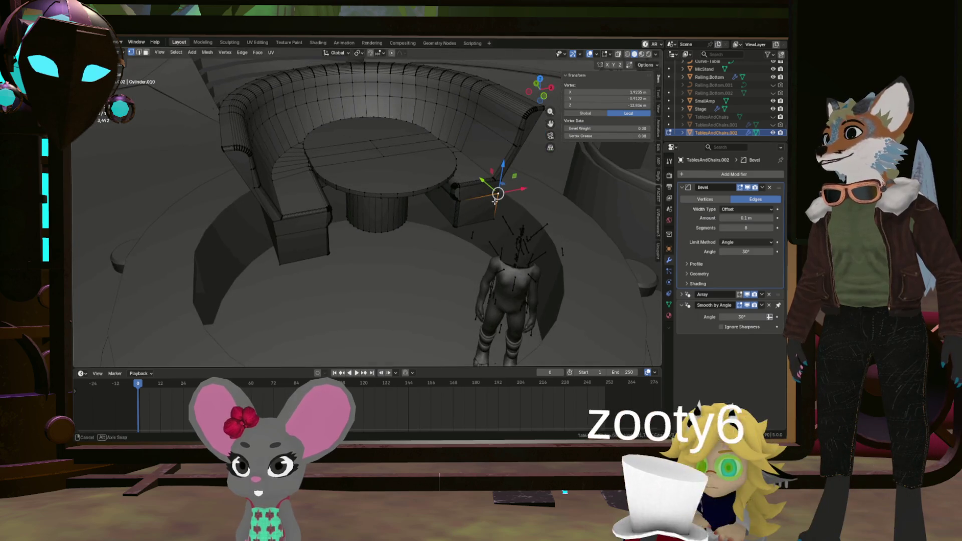
pyautogui.scroll(-5, 499, 202)
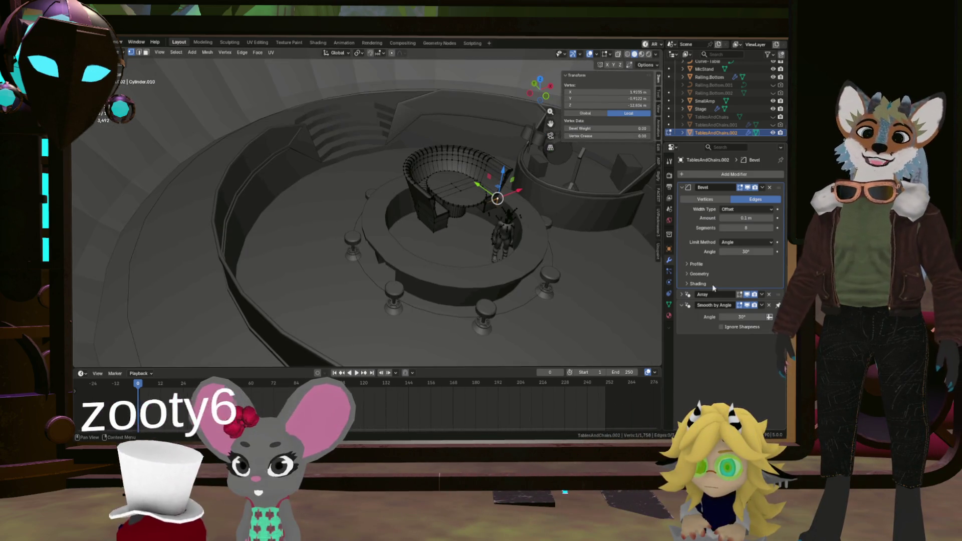
pyautogui.click(738, 294)
pyautogui.scroll(10, 331, 80)
pyautogui.moveTo(331, 80)
pyautogui.mouseDown(button='middle')
pyautogui.moveTo(346, 78)
pyautogui.moveTo(298, 161)
pyautogui.moveTo(389, 153)
pyautogui.moveTo(385, 193)
pyautogui.moveTo(409, 214)
pyautogui.moveTo(467, 141)
pyautogui.moveTo(488, 144)
pyautogui.mouseUp(button='middle')
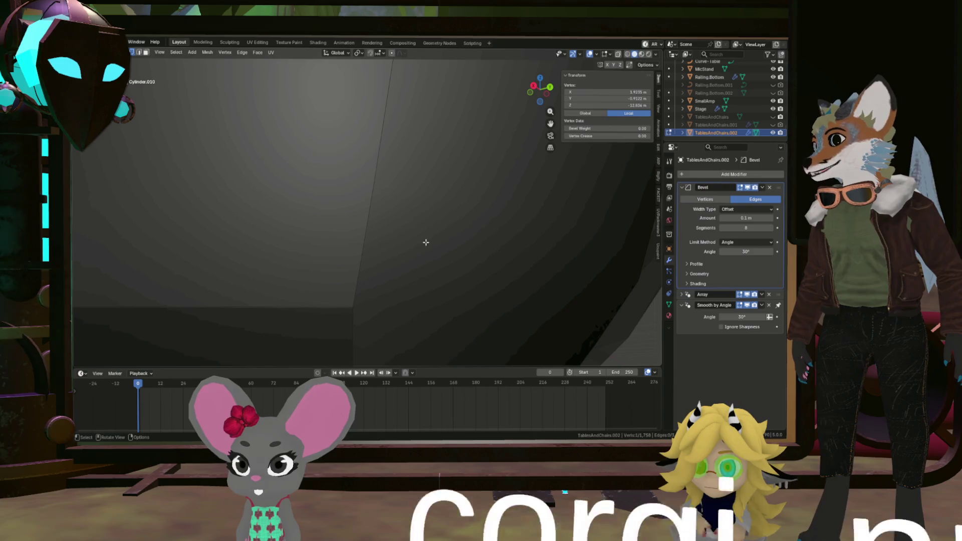
# Step: Move to a low side view of the curved booth and pick the vertical edges at the seat end
pyautogui.moveTo(426, 242); pyautogui.dragTo(398, 254, button='middle')
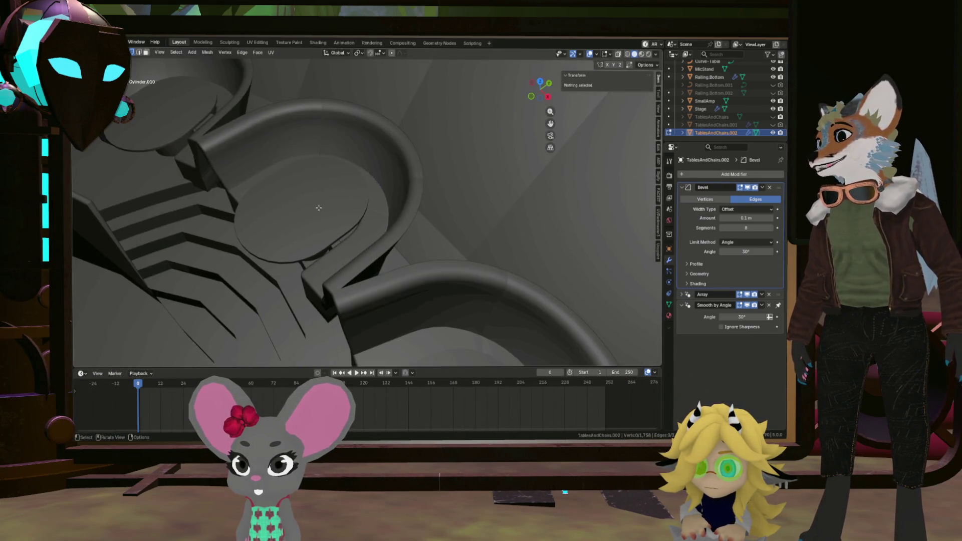
pyautogui.moveTo(319, 208)
pyautogui.mouseDown(button='middle')
pyautogui.moveTo(366, 181)
pyautogui.moveTo(419, 209)
pyautogui.mouseUp(button='middle')
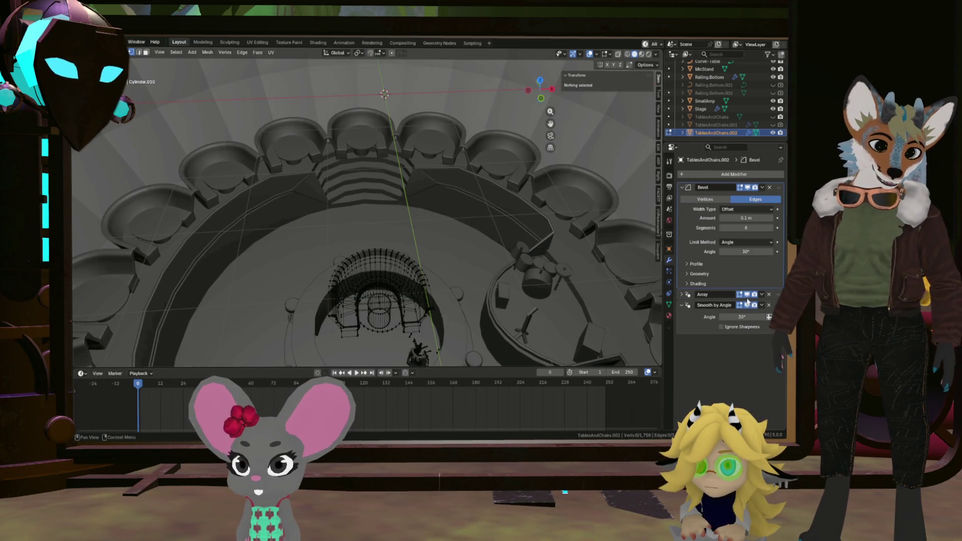
pyautogui.keyDown('ctrl'); pyautogui.moveTo(400, 290); pyautogui.dragTo(385, 273, button='middle'); pyautogui.keyUp('ctrl')
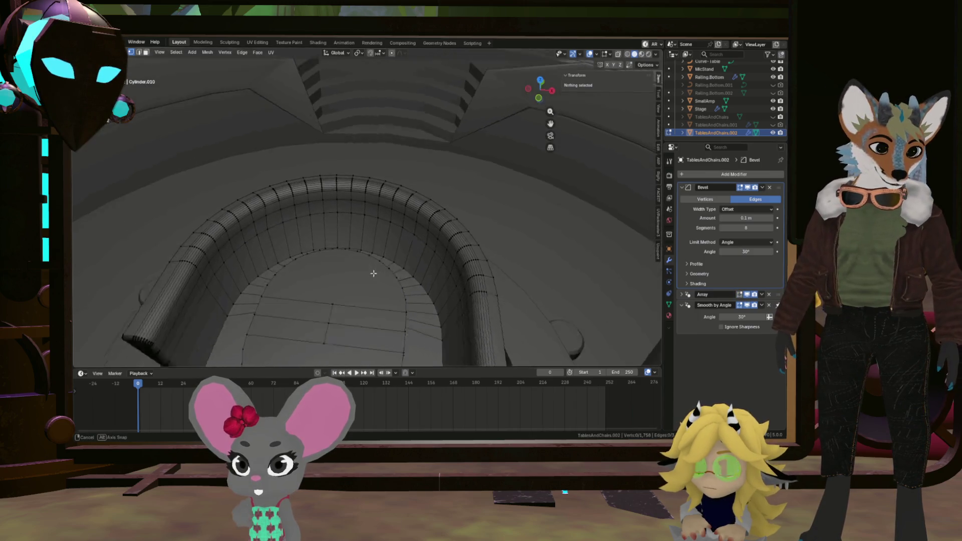
pyautogui.moveTo(317, 261)
pyautogui.mouseDown(button='middle')
pyautogui.moveTo(546, 323)
pyautogui.moveTo(473, 315)
pyautogui.moveTo(481, 296)
pyautogui.moveTo(501, 355)
pyautogui.moveTo(513, 56)
pyautogui.mouseUp(button='middle')
pyautogui.click(485, 305)
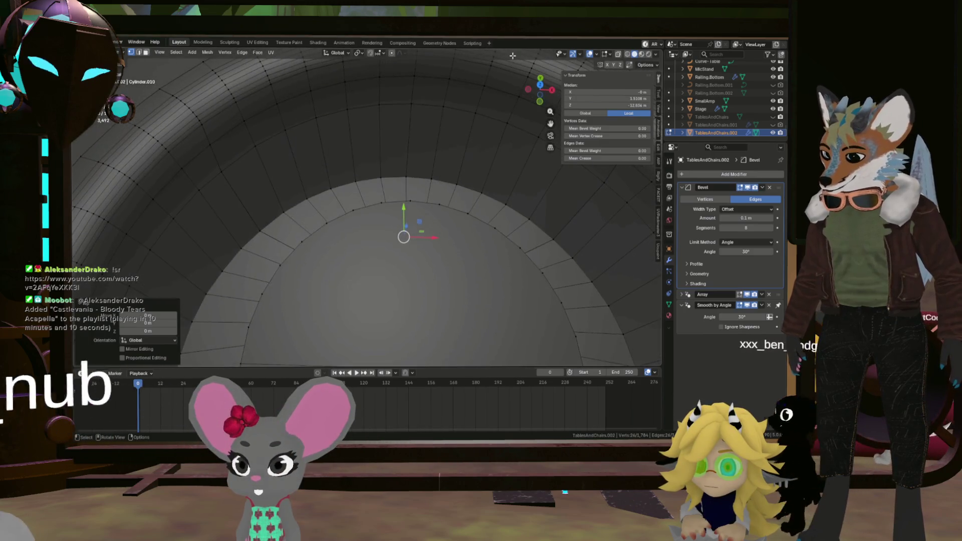
# Step: Hide the selected seat-end edges and pull back to an overhead view of the stage
pyautogui.moveTo(516, 110)
pyautogui.mouseDown(button='middle')
pyautogui.moveTo(550, 63)
pyautogui.moveTo(560, 111)
pyautogui.mouseUp(button='middle')
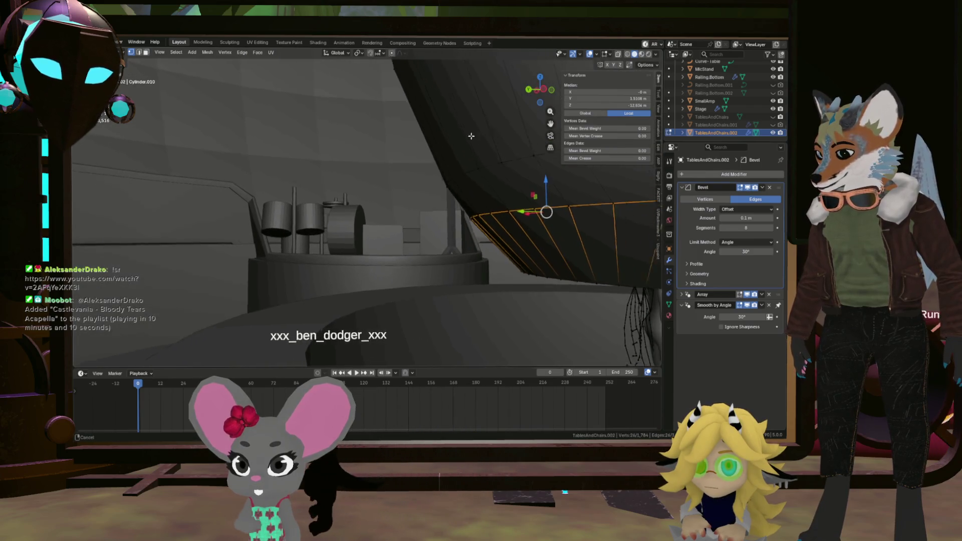
pyautogui.press('h')
pyautogui.moveTo(464, 124)
pyautogui.mouseDown(button='middle')
pyautogui.moveTo(563, 192)
pyautogui.moveTo(454, 130)
pyautogui.mouseUp(button='middle')
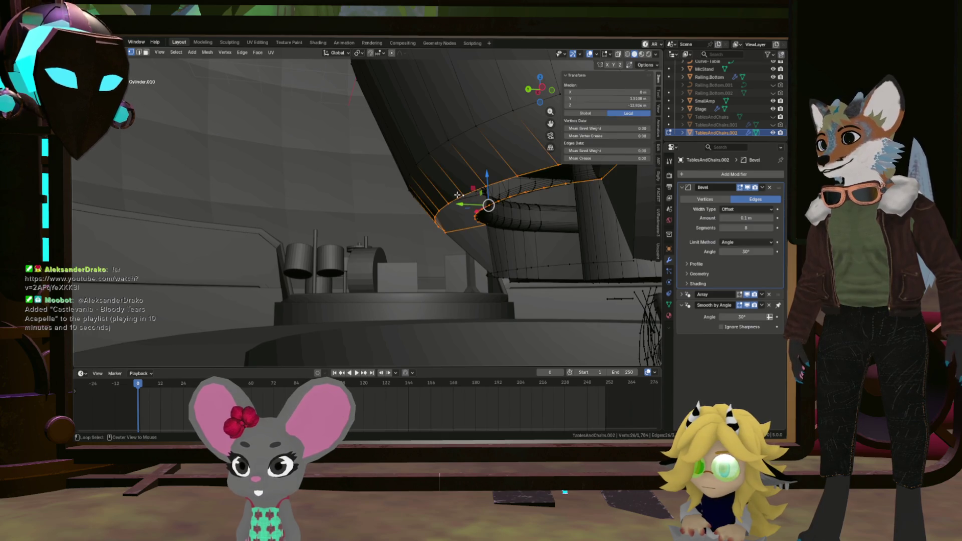
pyautogui.moveTo(488, 200); pyautogui.dragTo(601, 203, button='middle')
pyautogui.scroll(5, 609, 206)
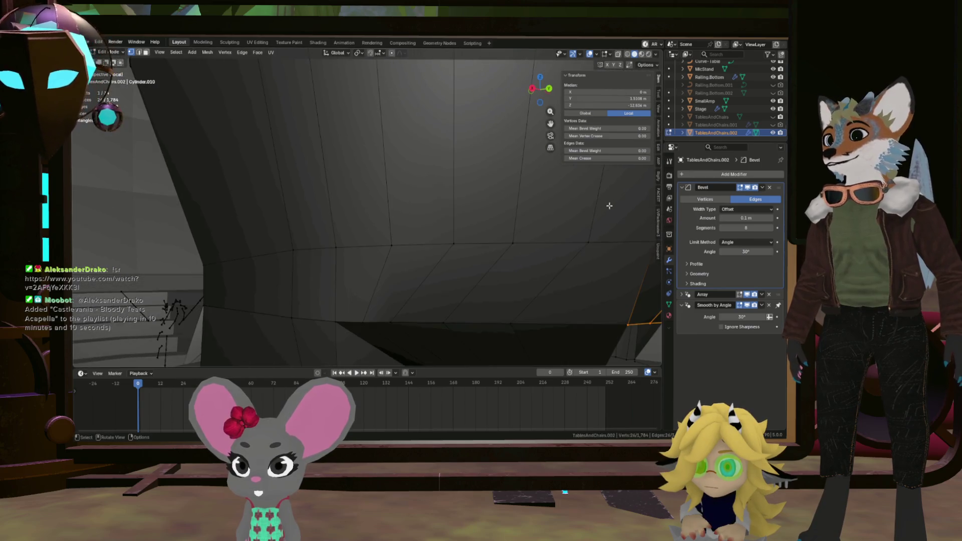
pyautogui.scroll(-6, 584, 262)
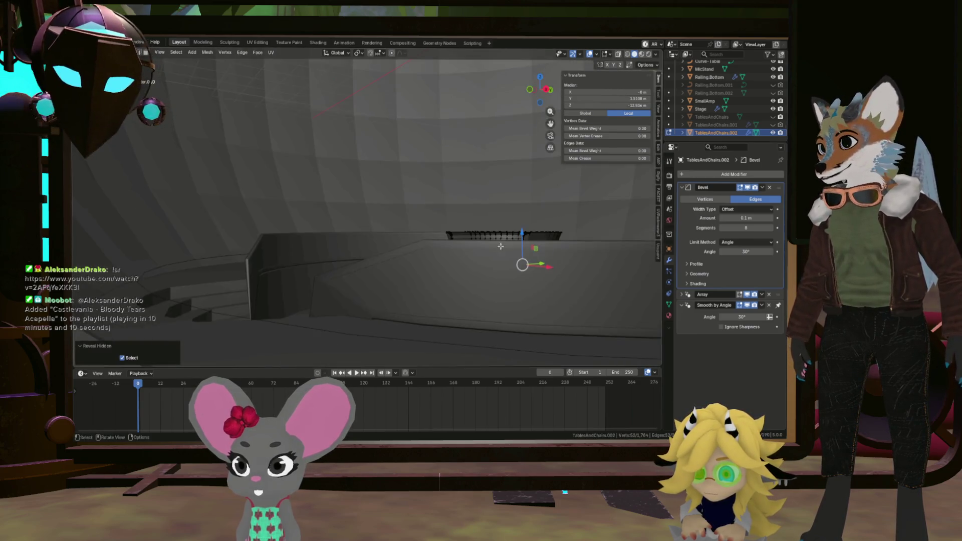
pyautogui.moveTo(585, 262); pyautogui.dragTo(646, 286, button='middle')
# Step: Enable the Array modifier's Edit Mode display to show the full ring of booths and tables
pyautogui.click(741, 295)
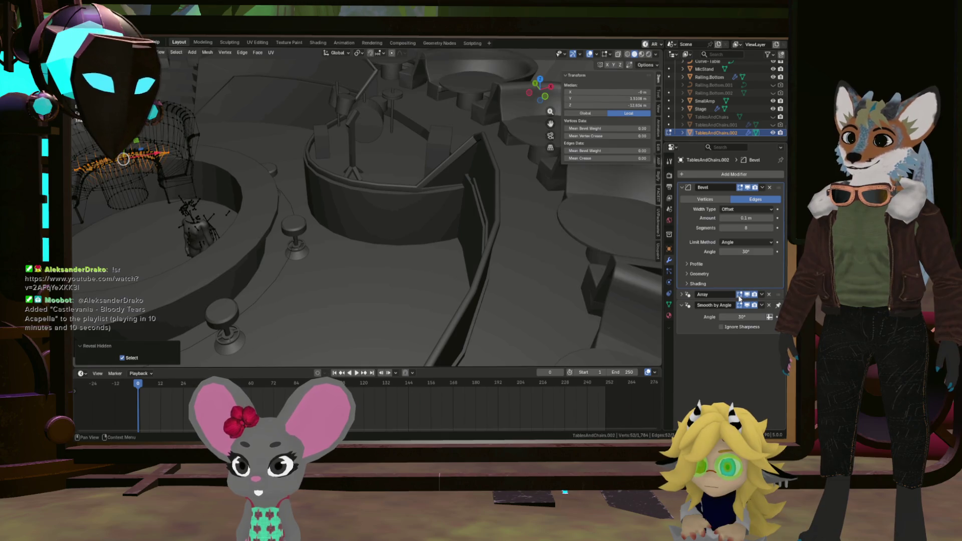
pyautogui.keyDown('shift'); pyautogui.moveTo(407, 168); pyautogui.dragTo(469, 269, button='middle'); pyautogui.keyUp('shift')
pyautogui.scroll(8, 413, 151)
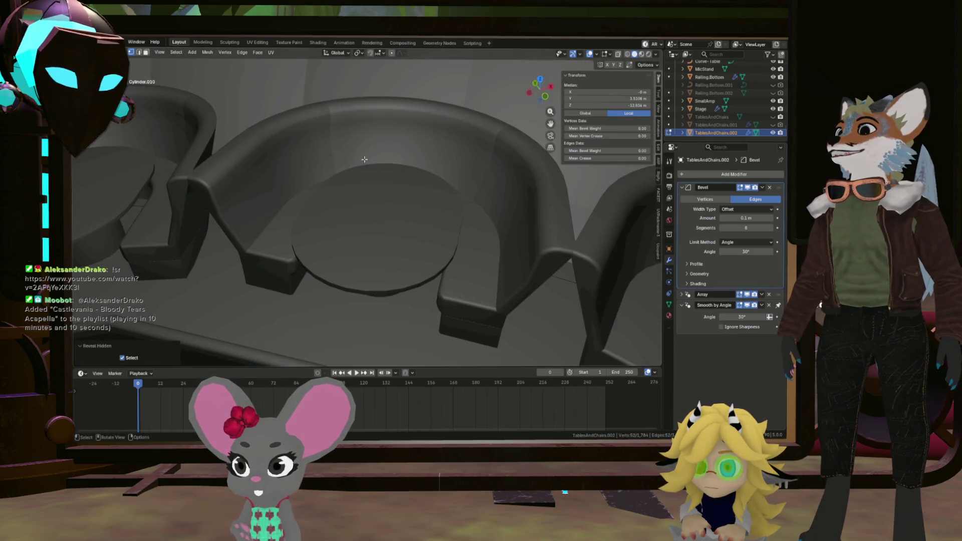
pyautogui.moveTo(468, 215)
pyautogui.mouseDown(button='middle')
pyautogui.moveTo(488, 228)
pyautogui.moveTo(602, 188)
pyautogui.moveTo(531, 186)
pyautogui.moveTo(510, 274)
pyautogui.moveTo(526, 226)
pyautogui.mouseUp(button='middle')
pyautogui.scroll(-5, 509, 274)
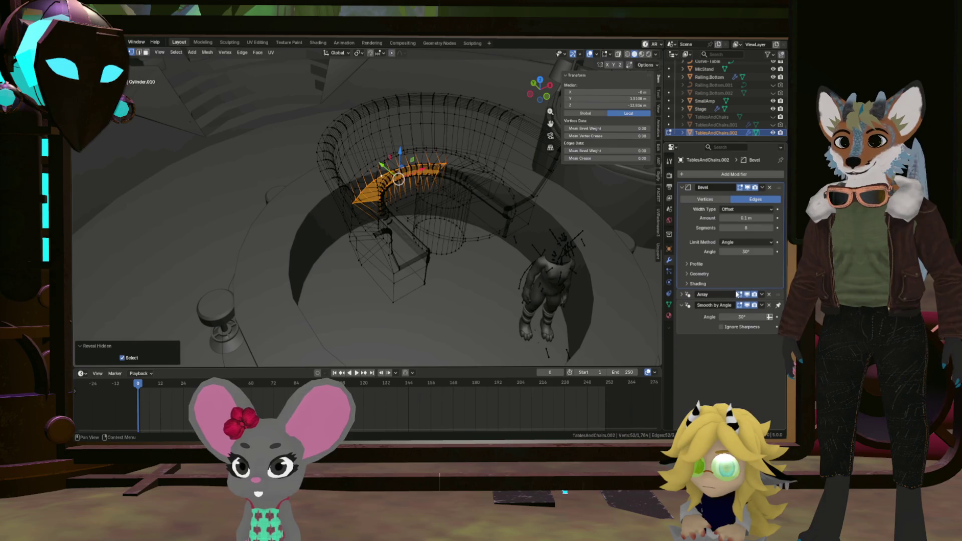
# Step: Display the arrayed seat ring as solid geometry and close in on the booth seat corner
pyautogui.click(739, 294)
pyautogui.scroll(5, 363, 216)
pyautogui.moveTo(376, 226); pyautogui.dragTo(362, 216, button='middle')
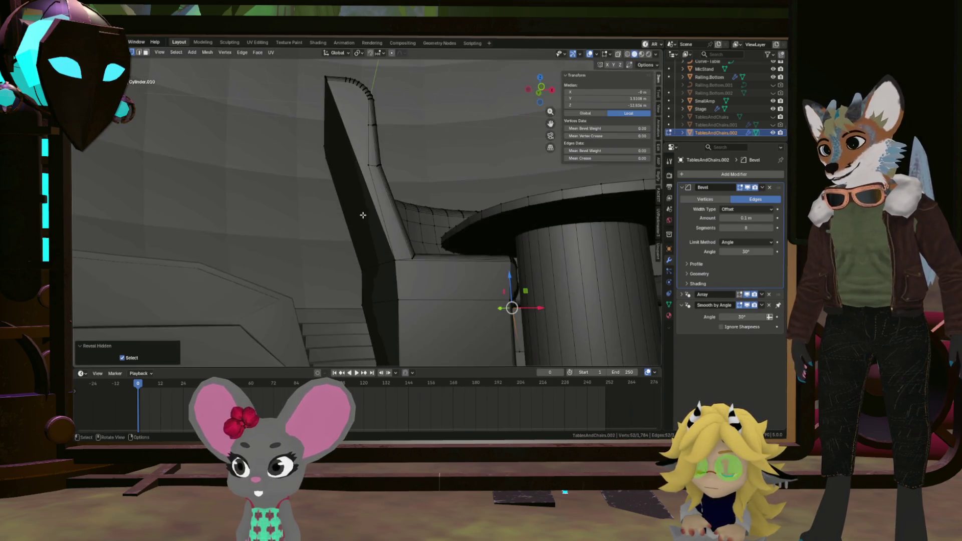
pyautogui.moveTo(454, 299); pyautogui.dragTo(397, 295, button='middle')
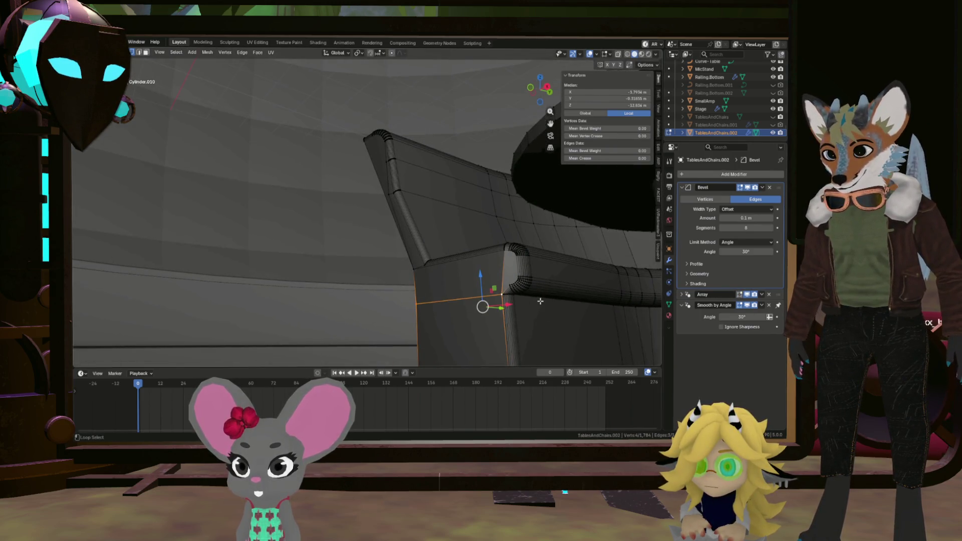
pyautogui.scroll(3, 525, 298)
pyautogui.moveTo(525, 298); pyautogui.dragTo(506, 291, button='middle')
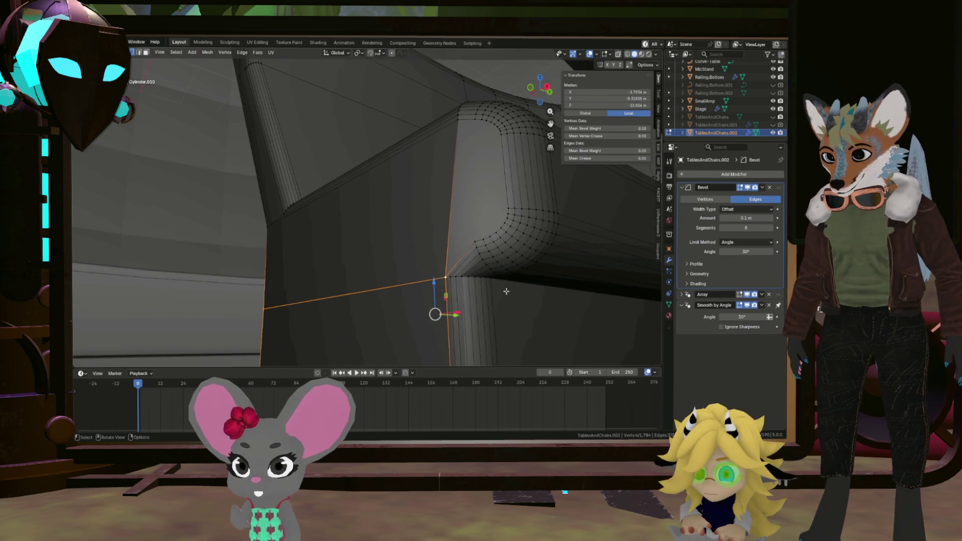
pyautogui.scroll(3, 475, 280)
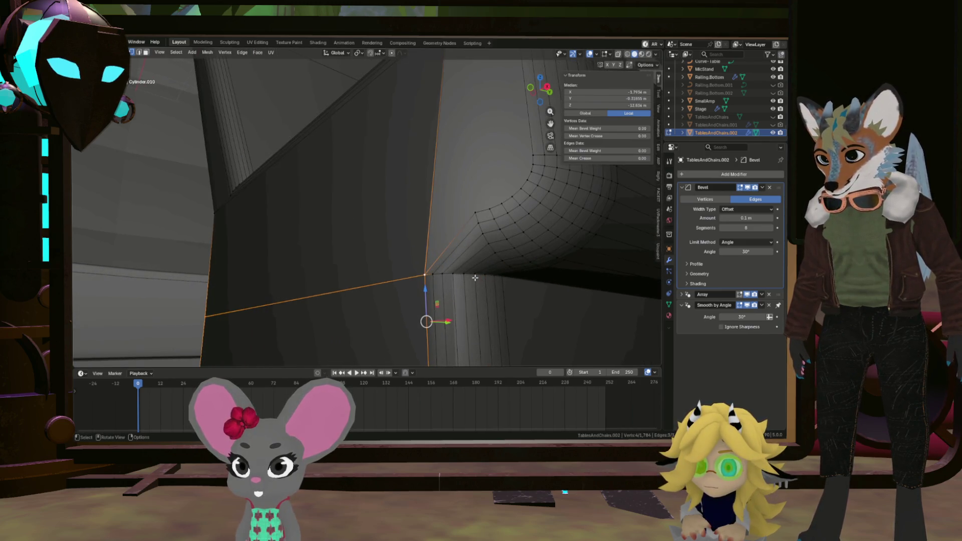
pyautogui.scroll(-5, 533, 286)
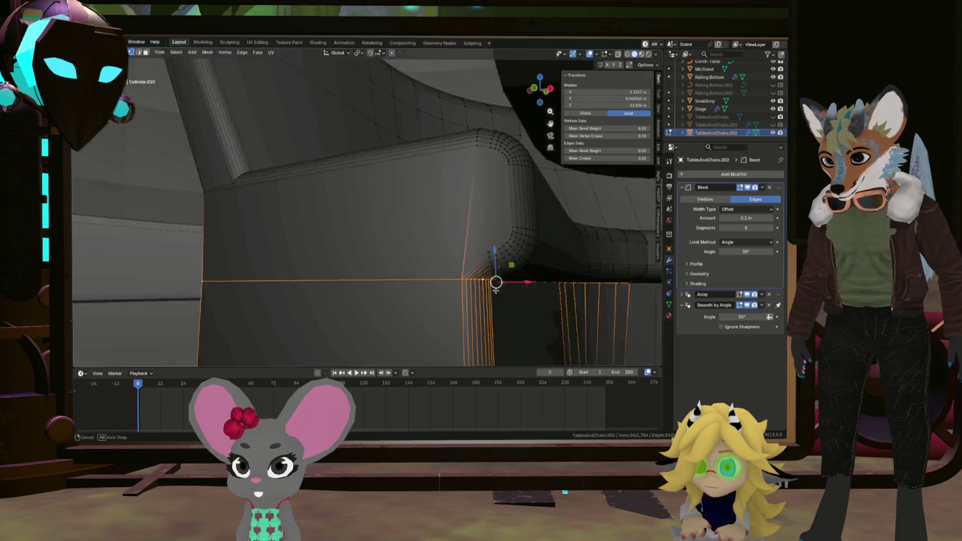
pyautogui.moveTo(533, 286)
pyautogui.mouseDown(button='middle')
pyautogui.moveTo(395, 279)
pyautogui.moveTo(444, 280)
pyautogui.moveTo(433, 308)
pyautogui.mouseUp(button='middle')
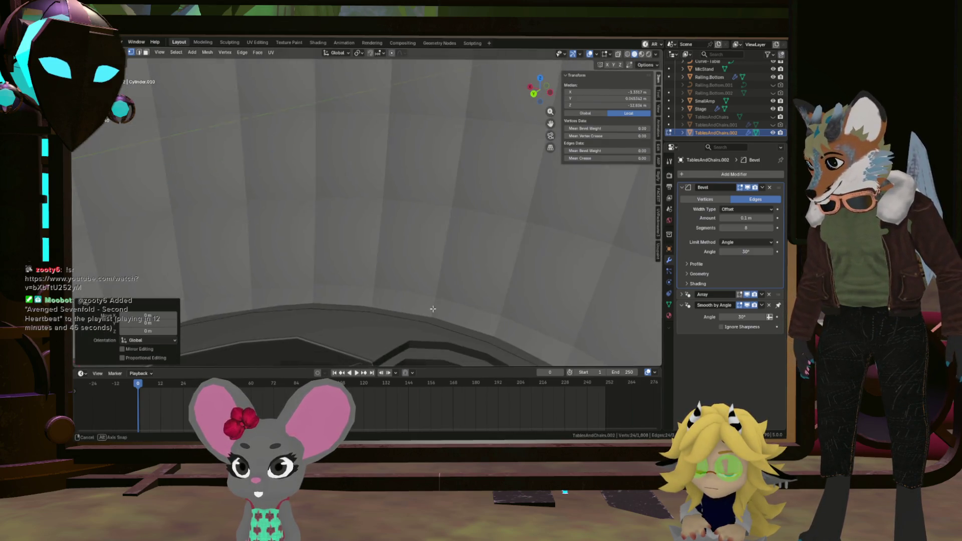
pyautogui.scroll(-5, 390, 334)
pyautogui.scroll(-4, 393, 236)
# Step: Select the bottom edge loop of the bowl and review it against the table pillar
pyautogui.moveTo(393, 236)
pyautogui.mouseDown(button='middle')
pyautogui.moveTo(395, 216)
pyautogui.moveTo(365, 235)
pyautogui.moveTo(353, 202)
pyautogui.mouseUp(button='middle')
pyautogui.scroll(5, 395, 215)
pyautogui.scroll(3, 395, 215)
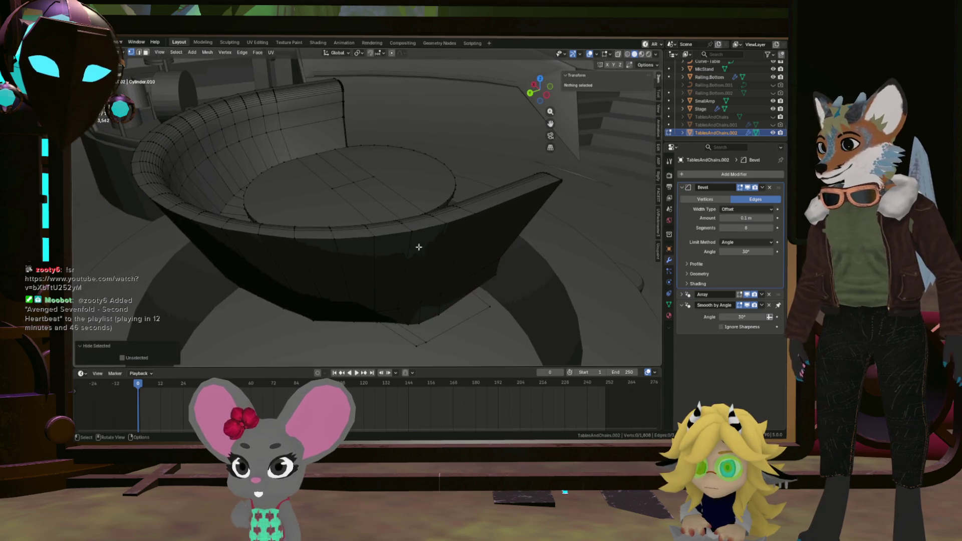
pyautogui.scroll(8, 419, 247)
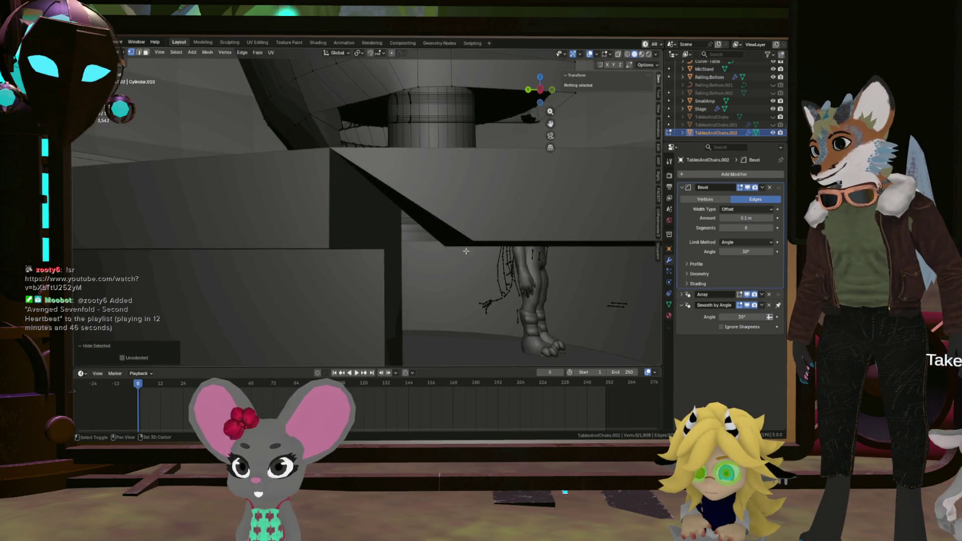
pyautogui.scroll(-4, 466, 251)
pyautogui.scroll(-3, 467, 282)
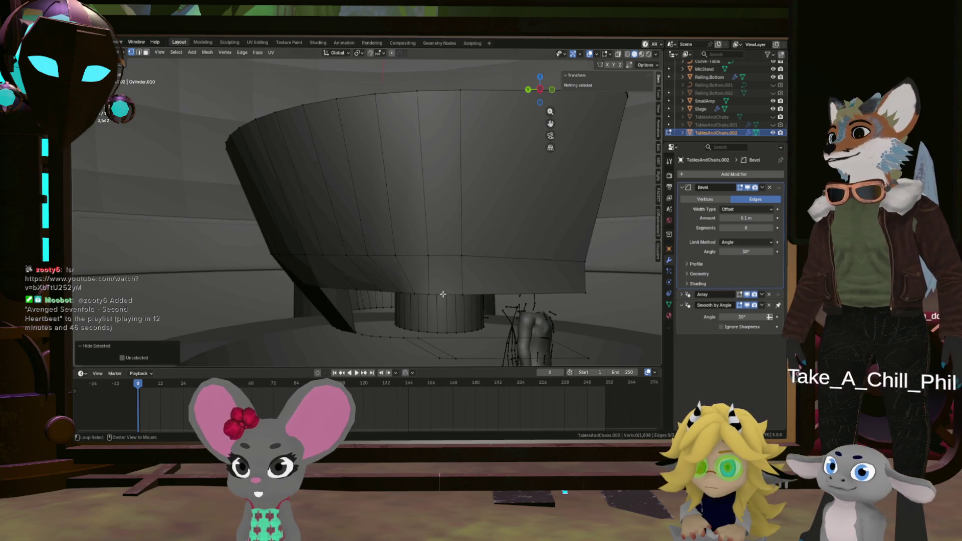
pyautogui.keyDown('alt'); pyautogui.click(453, 289); pyautogui.keyUp('alt')
pyautogui.moveTo(453, 288)
pyautogui.mouseDown(button='middle')
pyautogui.moveTo(403, 288)
pyautogui.moveTo(365, 273)
pyautogui.mouseUp(button='middle')
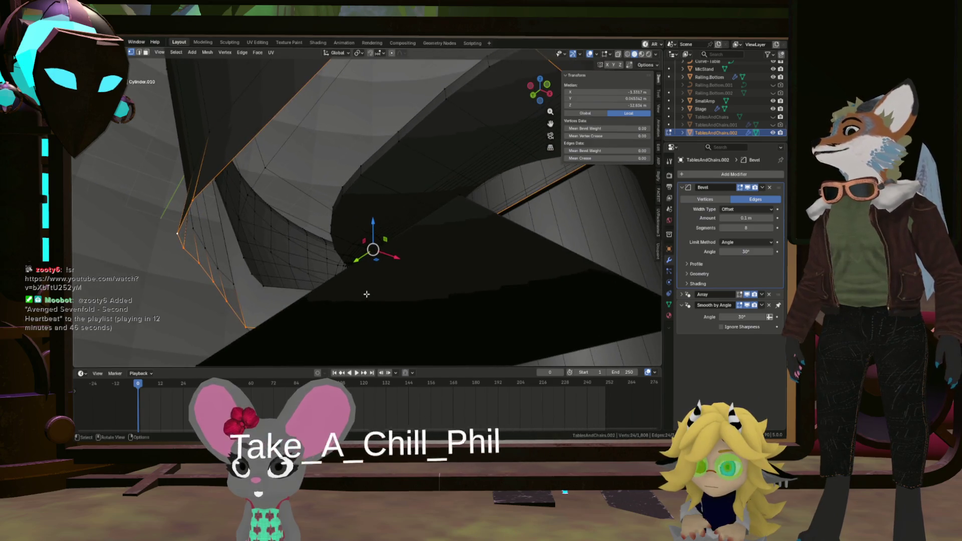
pyautogui.scroll(-4, 378, 264)
pyautogui.scroll(-3, 386, 263)
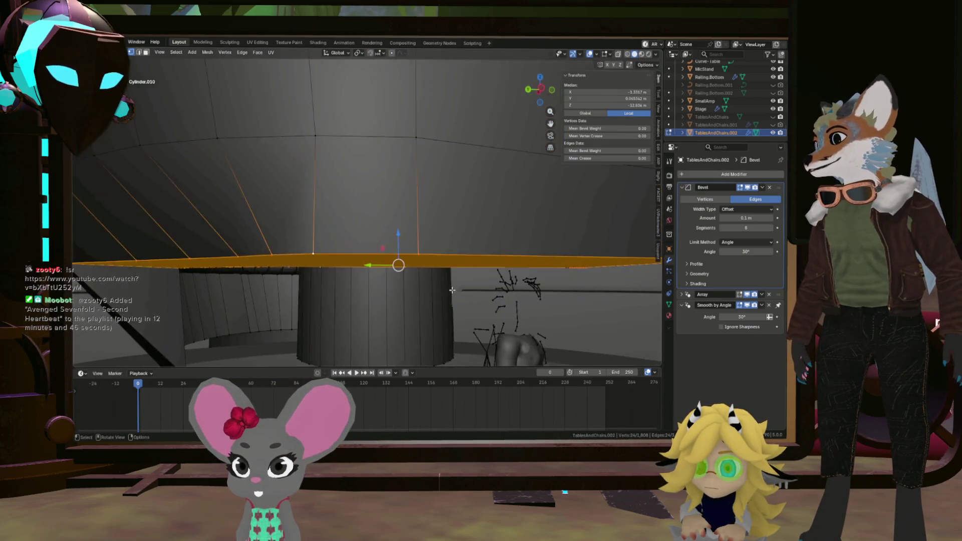
pyautogui.scroll(-2, 397, 264)
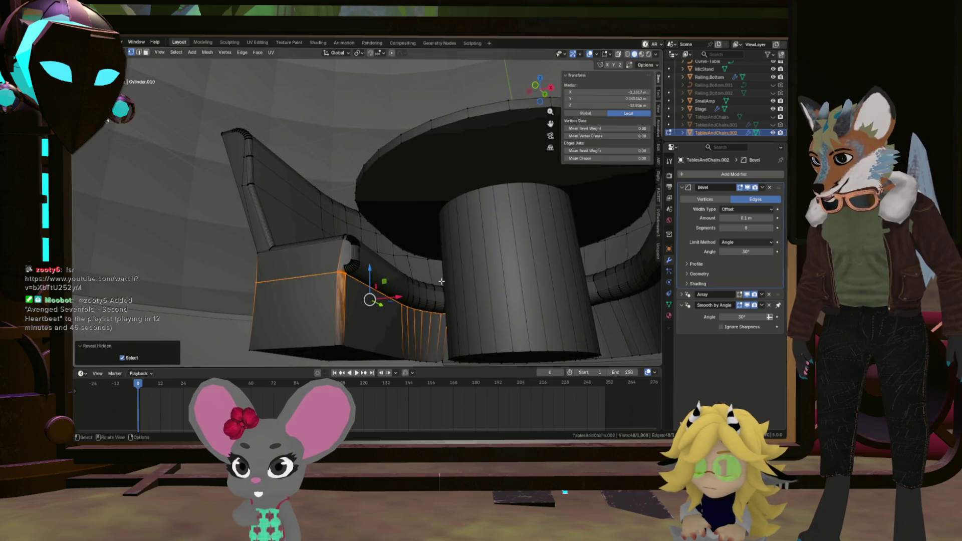
pyautogui.moveTo(318, 288); pyautogui.dragTo(374, 318, button='middle')
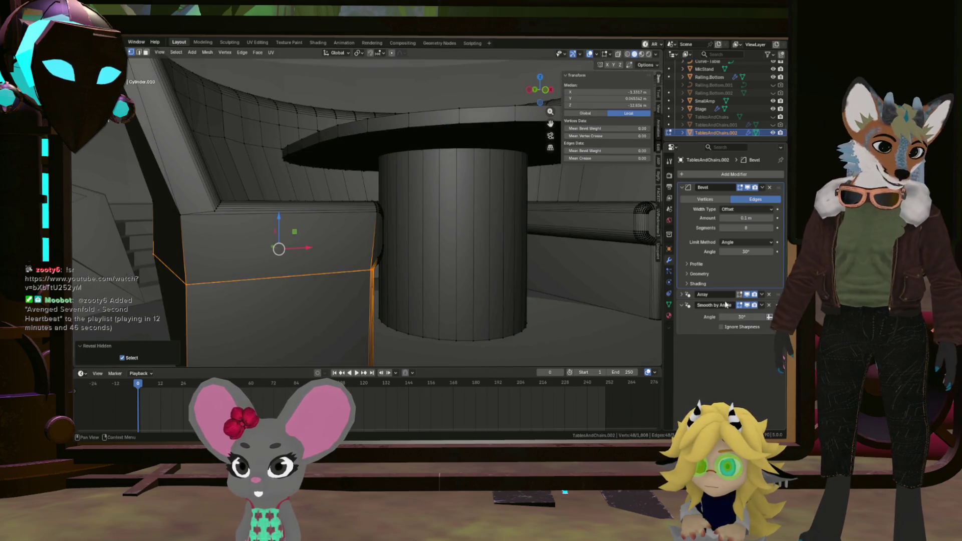
pyautogui.scroll(-3, 279, 247)
pyautogui.moveTo(279, 248); pyautogui.dragTo(432, 251, button='middle')
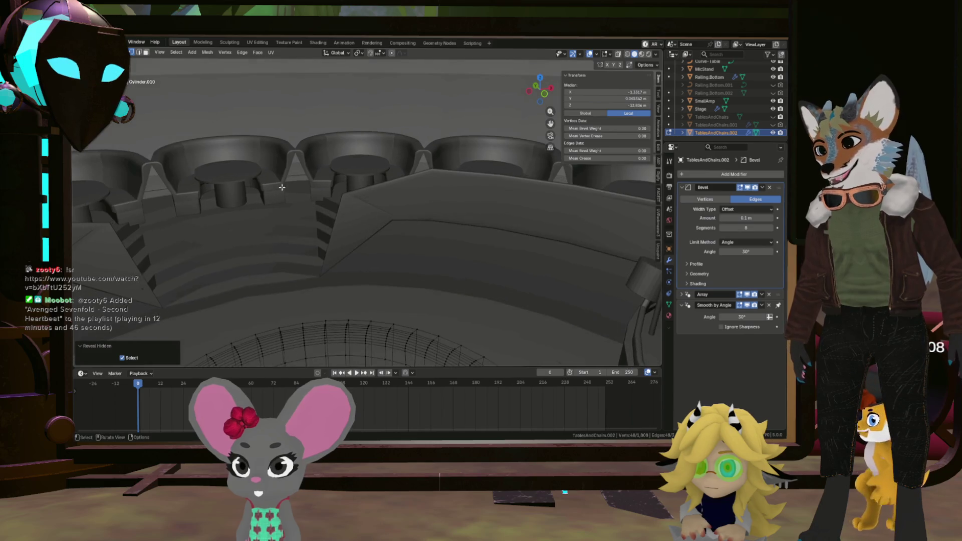
pyautogui.scroll(4, 282, 187)
pyautogui.moveTo(282, 186)
pyautogui.mouseDown(button='middle')
pyautogui.moveTo(291, 237)
pyautogui.moveTo(344, 247)
pyautogui.mouseUp(button='middle')
pyautogui.scroll(3, 366, 318)
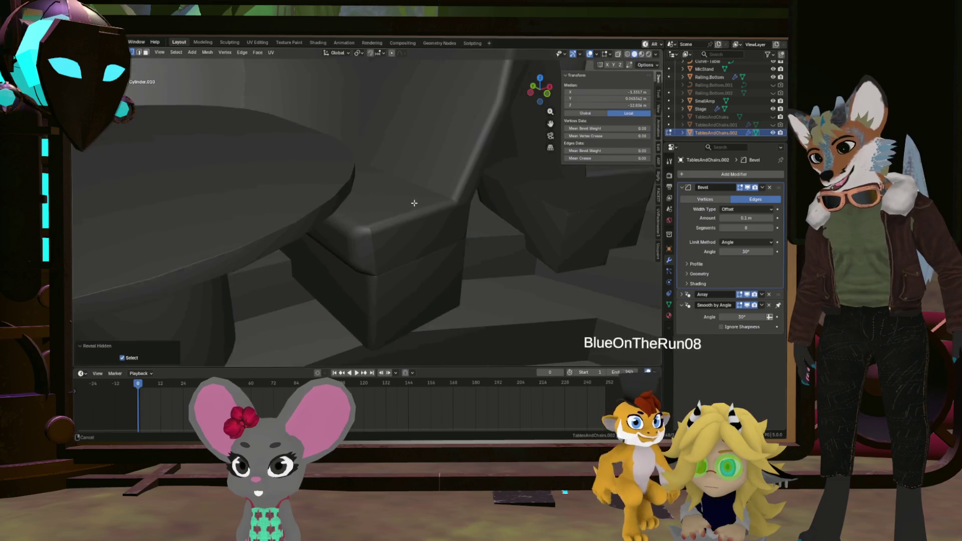
# Step: Turn off the Array modifier's Edit Mode display so only the single booth and table show
pyautogui.moveTo(414, 203); pyautogui.dragTo(476, 253, button='middle')
pyautogui.scroll(-5, 453, 264)
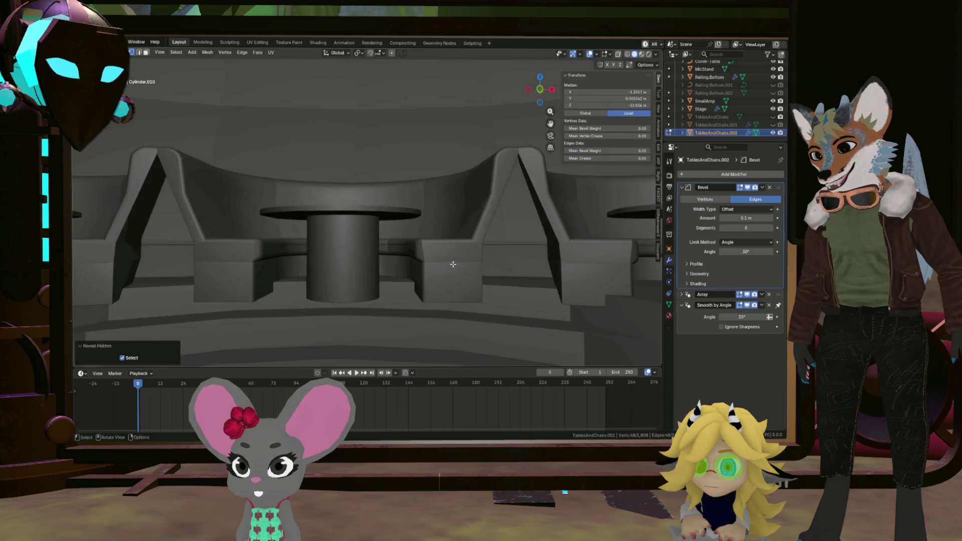
pyautogui.scroll(-6, 452, 264)
pyautogui.moveTo(453, 264); pyautogui.dragTo(355, 255, button='middle')
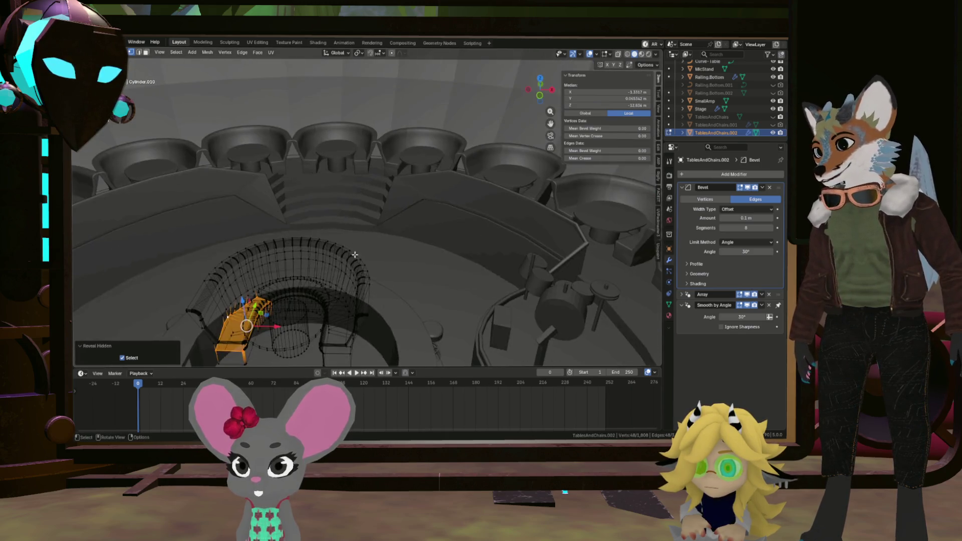
pyautogui.scroll(-2, 356, 255)
pyautogui.click(744, 298)
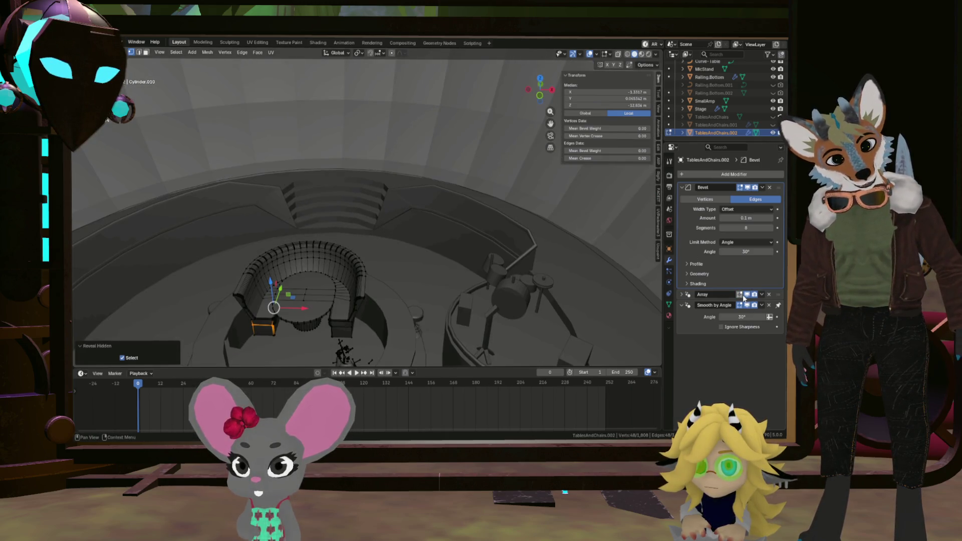
pyautogui.scroll(5, 351, 287)
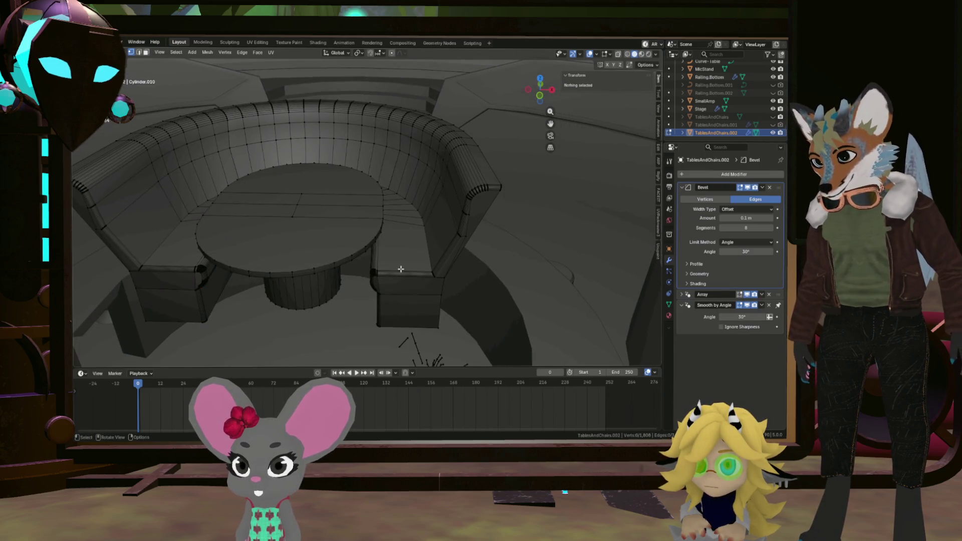
# Step: Select-linked and hide the first two connected booth seat sections
pyautogui.press('l')
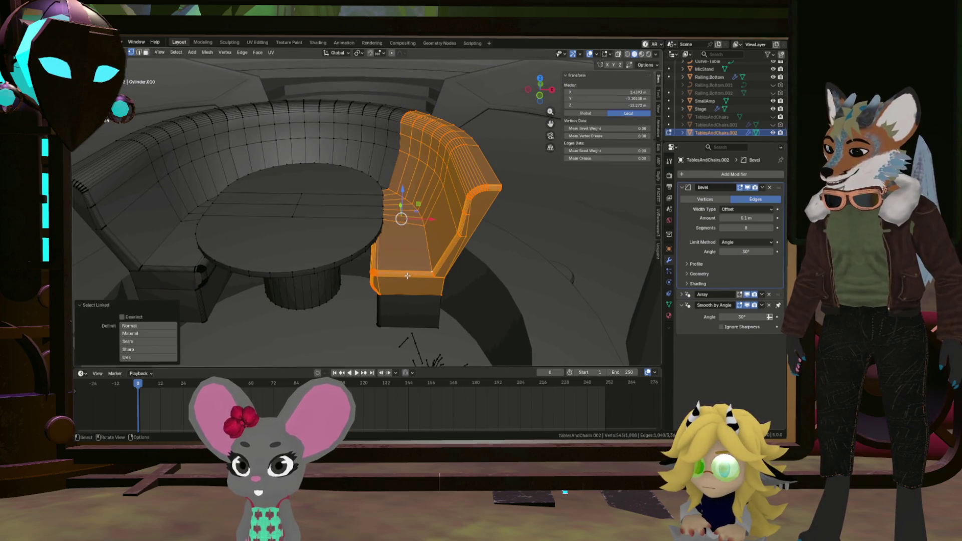
pyautogui.press('h')
pyautogui.moveTo(407, 276)
pyautogui.mouseDown(button='middle')
pyautogui.moveTo(507, 261)
pyautogui.moveTo(448, 260)
pyautogui.moveTo(430, 216)
pyautogui.moveTo(455, 227)
pyautogui.mouseUp(button='middle')
pyautogui.scroll(2, 446, 263)
pyautogui.moveTo(552, 232); pyautogui.dragTo(571, 187, button='middle')
pyautogui.press('l')
pyautogui.press('h')
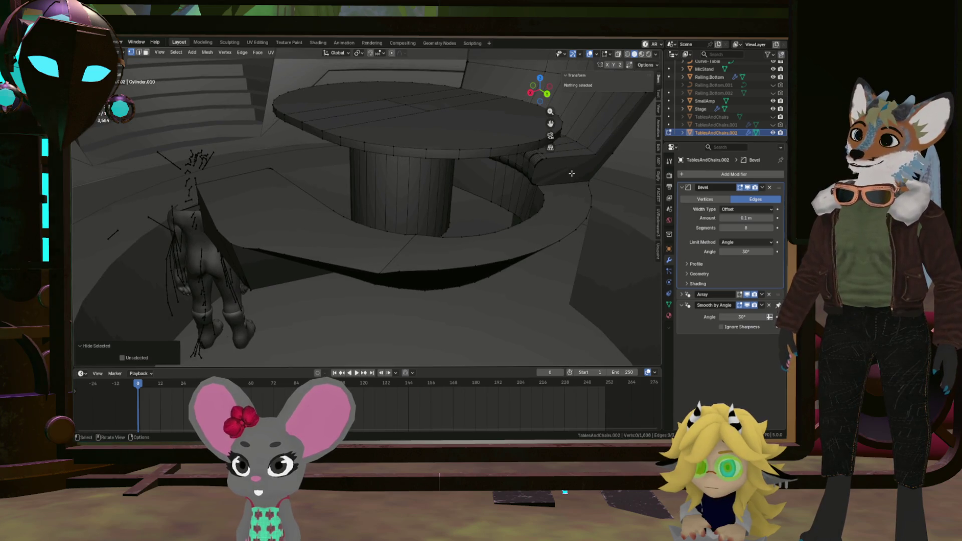
# Step: Hide further linked seat pieces, leaving the table pillar and a small seat section
pyautogui.press('l')
pyautogui.moveTo(549, 196)
pyautogui.mouseDown(button='middle')
pyautogui.moveTo(434, 245)
pyautogui.moveTo(491, 204)
pyautogui.moveTo(455, 230)
pyautogui.moveTo(397, 232)
pyautogui.moveTo(297, 130)
pyautogui.moveTo(329, 236)
pyautogui.moveTo(324, 185)
pyautogui.moveTo(344, 218)
pyautogui.moveTo(490, 312)
pyautogui.moveTo(397, 178)
pyautogui.moveTo(413, 279)
pyautogui.moveTo(428, 230)
pyautogui.moveTo(490, 262)
pyautogui.moveTo(413, 201)
pyautogui.moveTo(456, 207)
pyautogui.moveTo(440, 221)
pyautogui.moveTo(481, 239)
pyautogui.moveTo(624, 205)
pyautogui.moveTo(617, 218)
pyautogui.moveTo(634, 218)
pyautogui.moveTo(610, 186)
pyautogui.moveTo(637, 215)
pyautogui.mouseUp(button='middle')
pyautogui.press('h')
pyautogui.press('h')
pyautogui.press('l')
pyautogui.press('h')
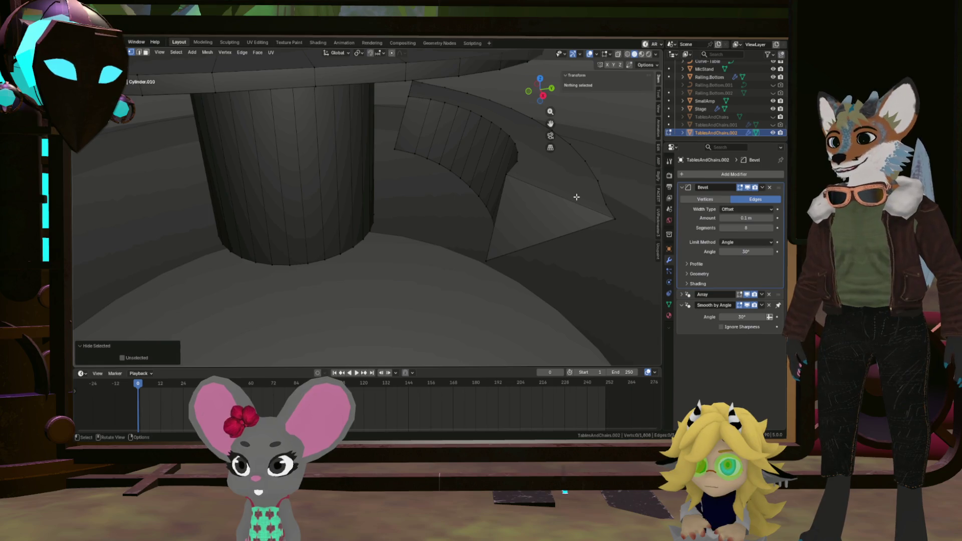
# Step: Reveal all hidden booth seat pieces with Alt+H and deselect the restored mesh
pyautogui.moveTo(572, 227); pyautogui.dragTo(565, 220, button='middle')
pyautogui.moveTo(505, 167)
pyautogui.mouseDown(button='middle')
pyautogui.moveTo(476, 219)
pyautogui.moveTo(453, 197)
pyautogui.moveTo(470, 209)
pyautogui.mouseUp(button='middle')
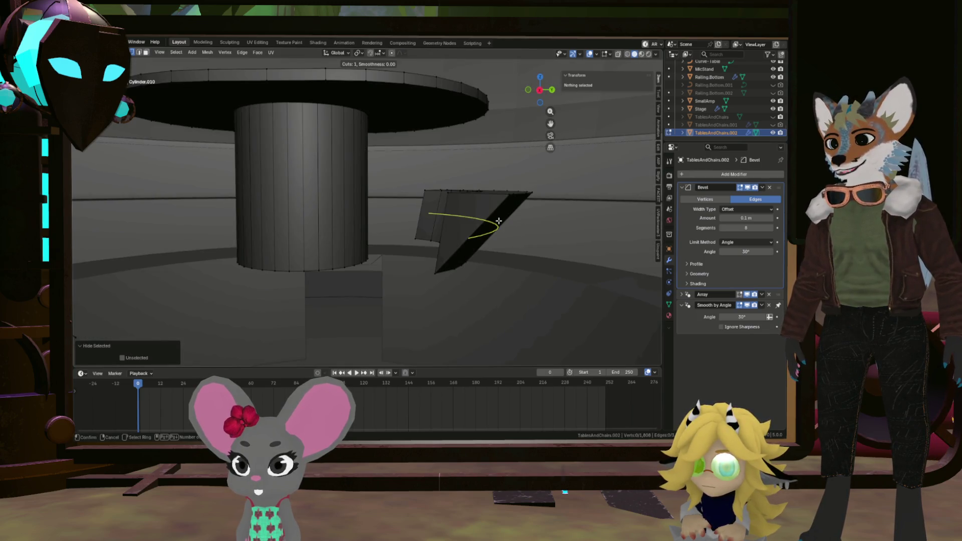
pyautogui.moveTo(498, 222); pyautogui.dragTo(453, 215, button='middle')
pyautogui.moveTo(494, 222)
pyautogui.mouseDown(button='middle')
pyautogui.moveTo(548, 212)
pyautogui.moveTo(480, 170)
pyautogui.moveTo(548, 205)
pyautogui.moveTo(501, 185)
pyautogui.mouseUp(button='middle')
pyautogui.hotkey('alt', 'h')
pyautogui.hotkey('alt', 'a')
pyautogui.scroll(-3, 548, 205)
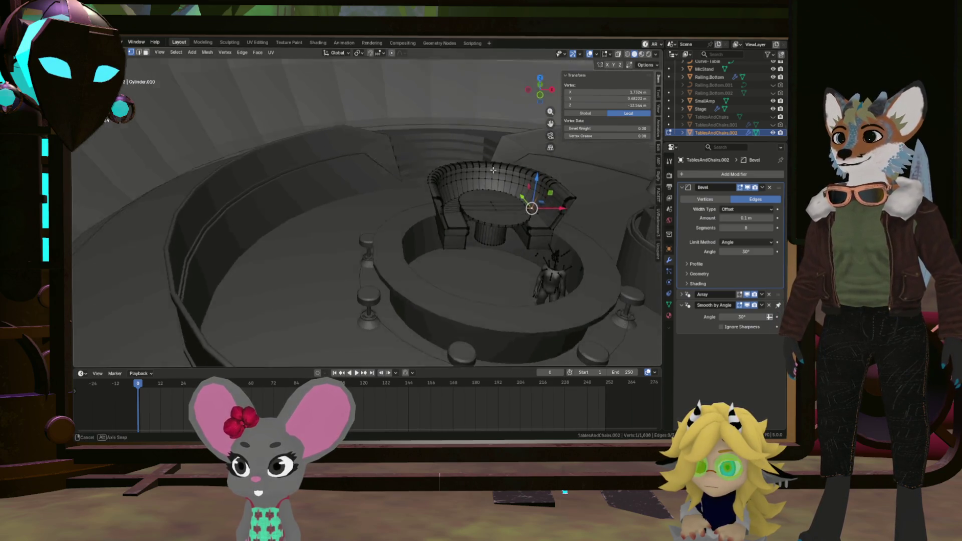
pyautogui.scroll(3, 501, 185)
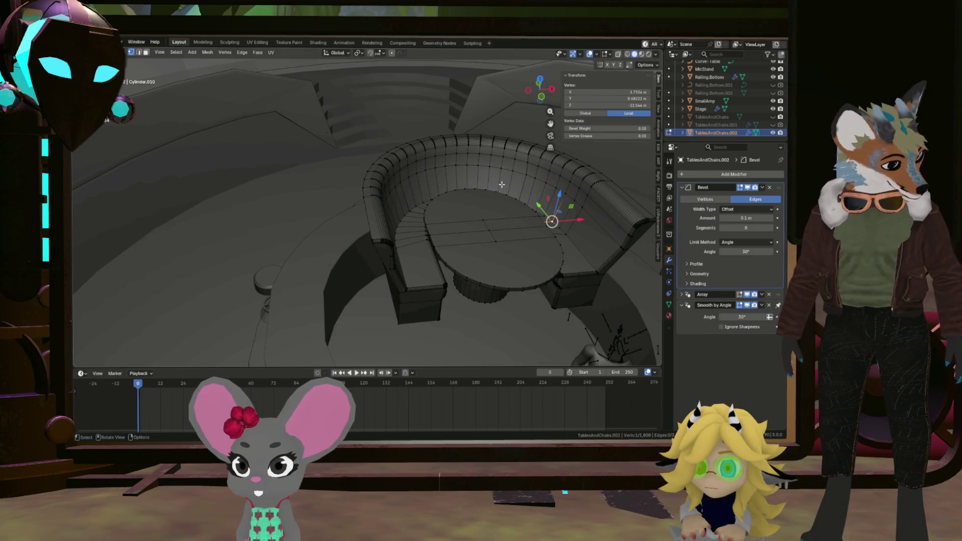
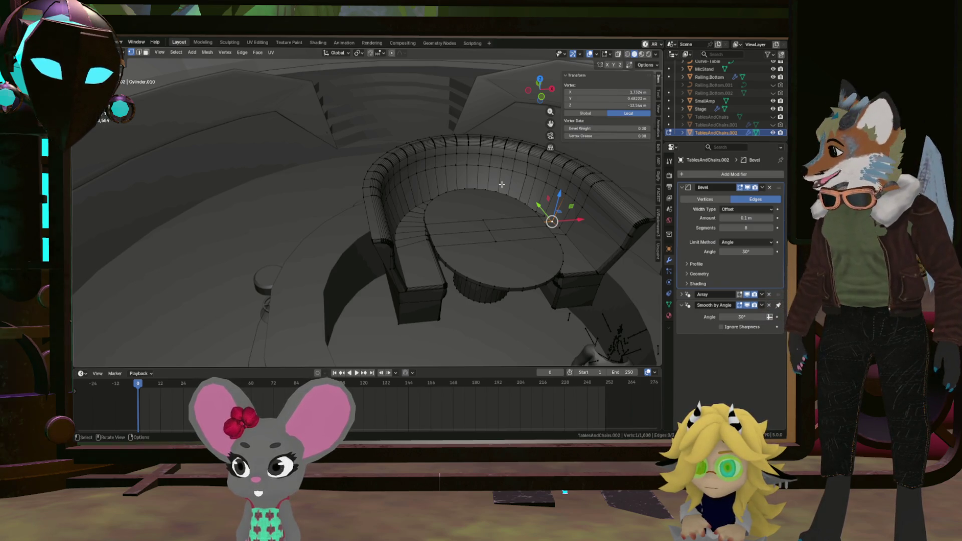
# Step: Hide the Array modifier copies in edit mode so only the booth's cage mesh shows
pyautogui.moveTo(499, 174)
pyautogui.mouseDown(button='middle')
pyautogui.moveTo(484, 318)
pyautogui.moveTo(471, 297)
pyautogui.mouseUp(button='middle')
pyautogui.moveTo(516, 137)
pyautogui.keyDown('shift'); pyautogui.mouseDown(button='middle')
pyautogui.moveTo(475, 147)
pyautogui.moveTo(415, 197)
pyautogui.moveTo(398, 162)
pyautogui.moveTo(444, 167)
pyautogui.moveTo(394, 147)
pyautogui.moveTo(388, 98)
pyautogui.moveTo(326, 178)
pyautogui.mouseUp(button='middle'); pyautogui.keyUp('shift')
pyautogui.click(738, 294)
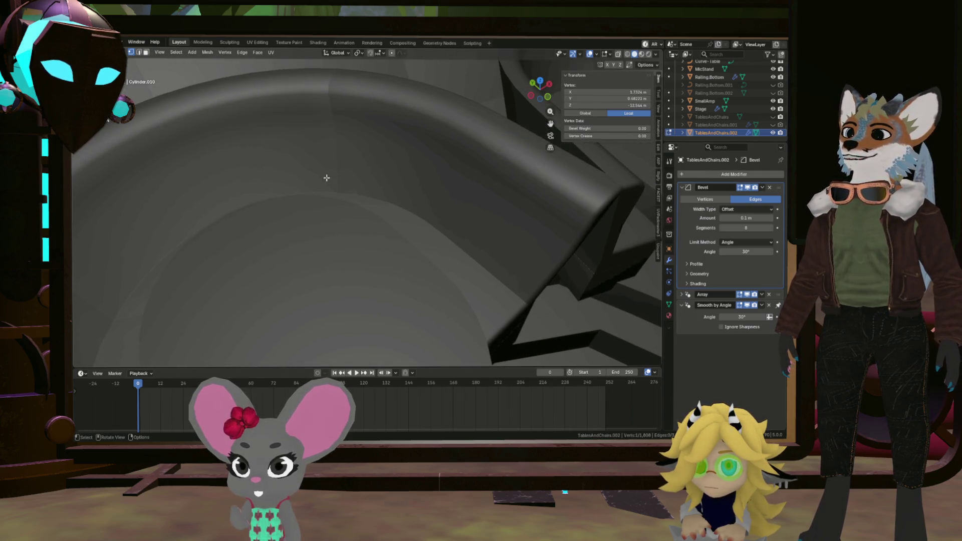
# Step: Orbit from a top-down tabletop view out to two tables and booths to check the curves
pyautogui.moveTo(544, 320)
pyautogui.mouseDown(button='middle')
pyautogui.moveTo(490, 281)
pyautogui.moveTo(488, 247)
pyautogui.mouseUp(button='middle')
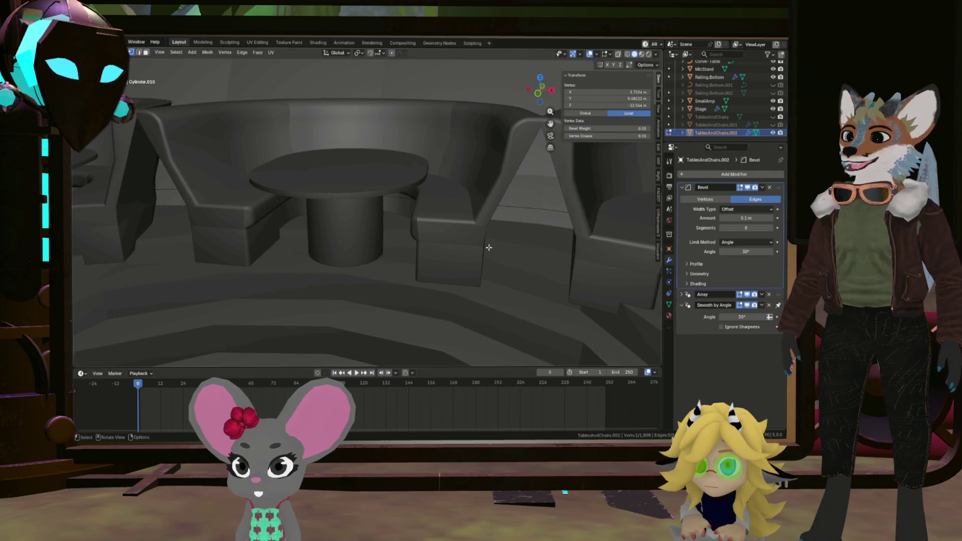
pyautogui.moveTo(401, 236); pyautogui.dragTo(413, 229, button='middle')
pyautogui.scroll(3, 418, 228)
pyautogui.scroll(2, 421, 226)
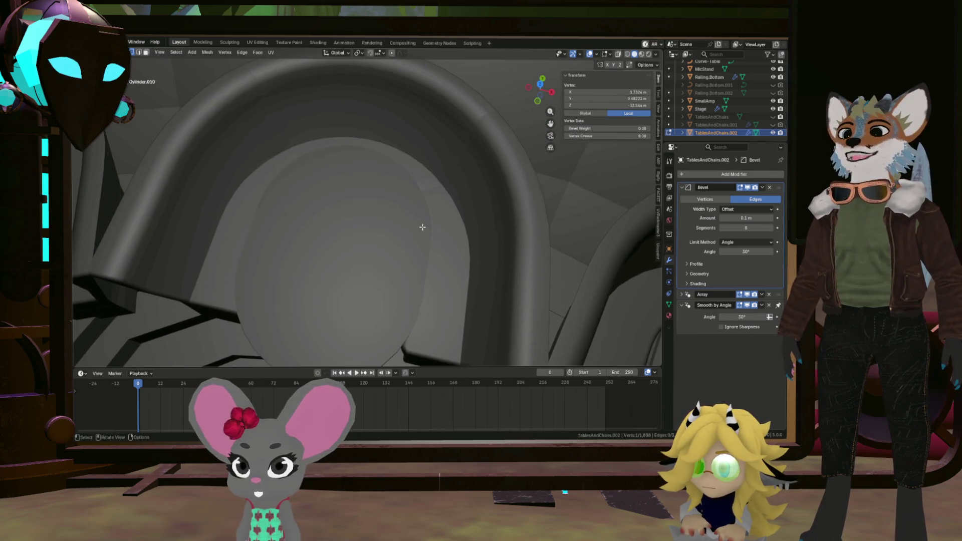
pyautogui.keyDown('shift'); pyautogui.moveTo(471, 225); pyautogui.dragTo(522, 183, button='middle'); pyautogui.keyUp('shift')
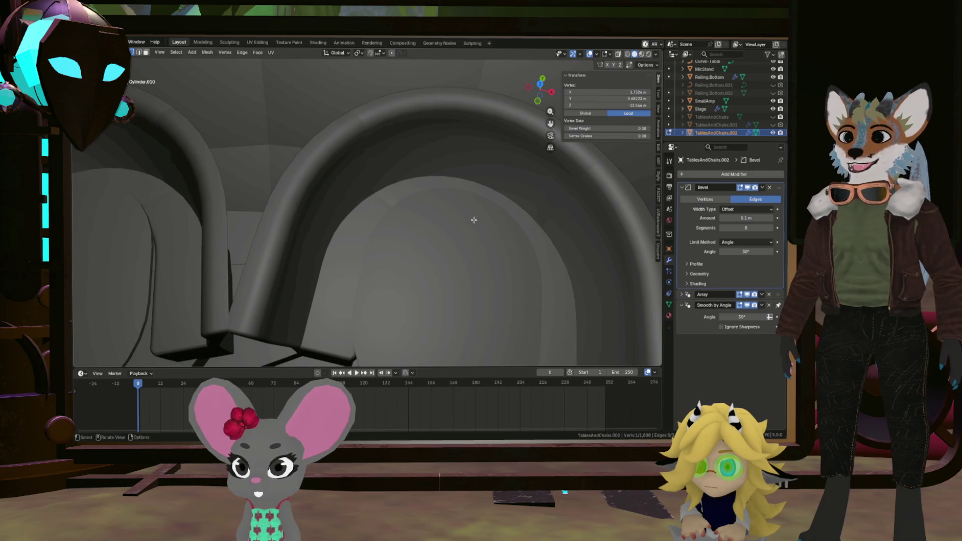
pyautogui.moveTo(451, 106); pyautogui.dragTo(408, 185, button='middle')
pyautogui.scroll(-3, 408, 185)
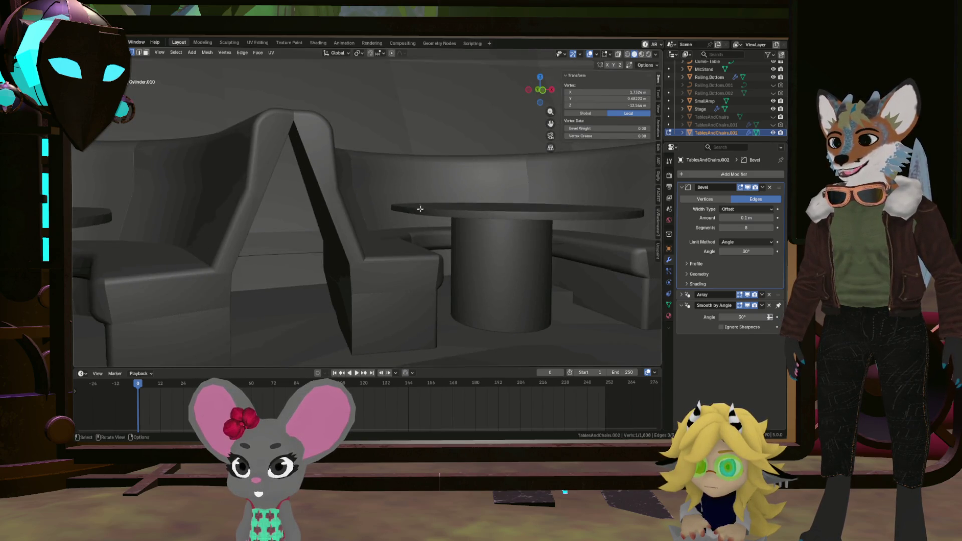
pyautogui.moveTo(524, 271)
pyautogui.mouseDown(button='middle')
pyautogui.moveTo(532, 303)
pyautogui.moveTo(649, 344)
pyautogui.moveTo(494, 258)
pyautogui.moveTo(461, 296)
pyautogui.moveTo(497, 294)
pyautogui.mouseUp(button='middle')
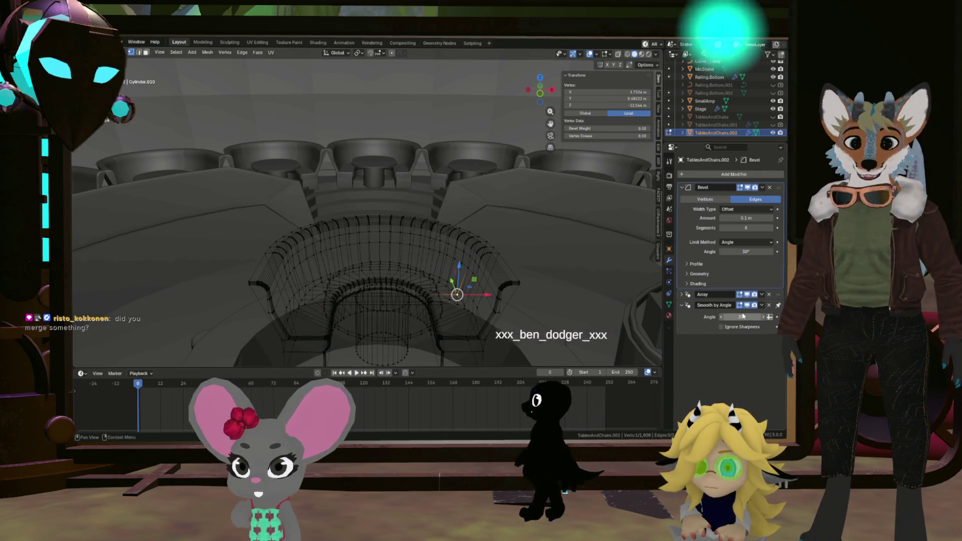
# Step: Return to solid shading and reposition the right and back booth sections via linked selection
pyautogui.hotkey('alt', 'z')
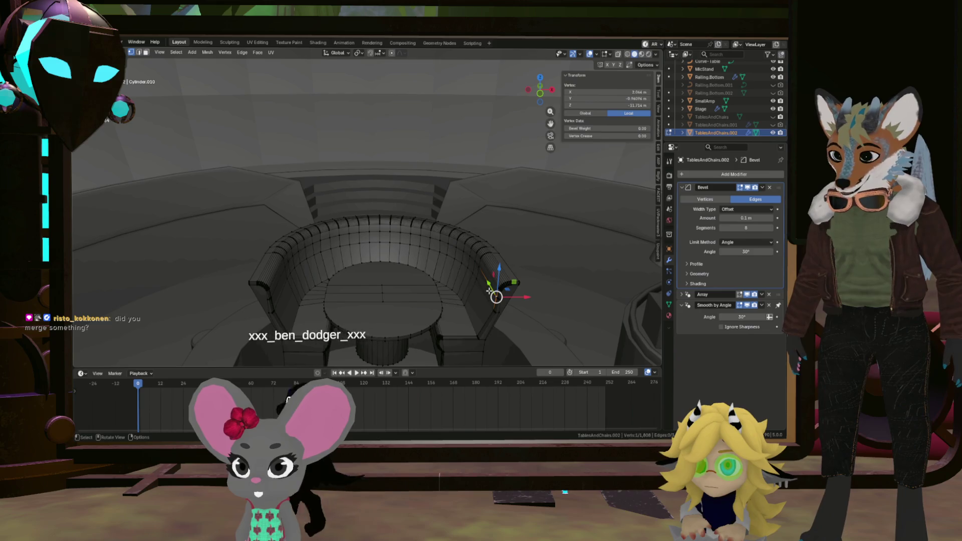
pyautogui.press('l')
pyautogui.moveTo(489, 290); pyautogui.dragTo(476, 290, button='middle')
pyautogui.press('g')
pyautogui.press('Escape')
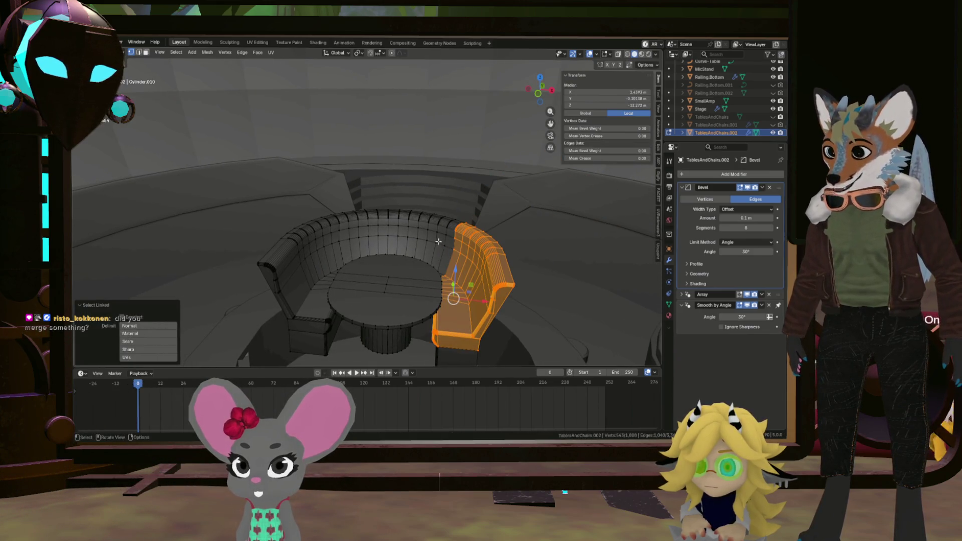
pyautogui.click(439, 240)
pyautogui.press('l')
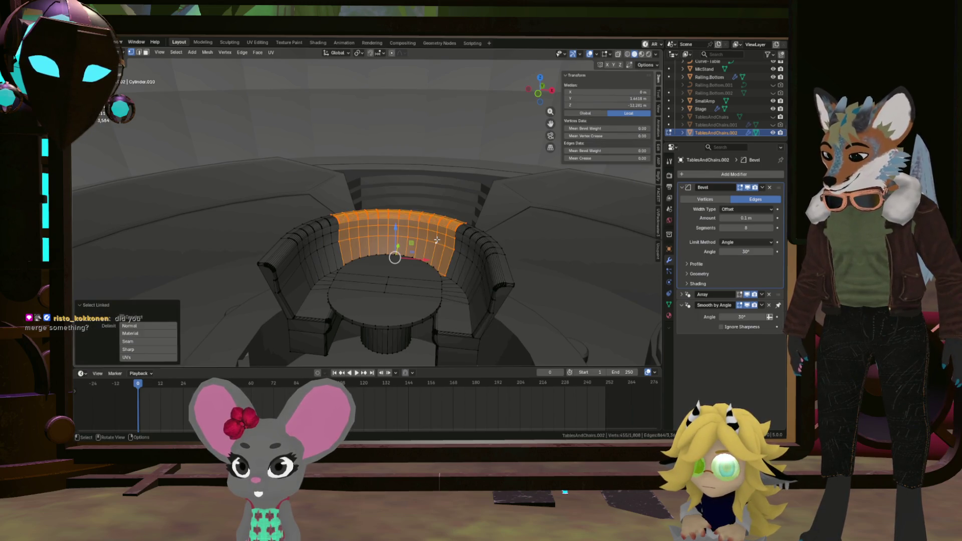
pyautogui.click(435, 195)
# Step: Move the left booth section, then start and cancel moving the small block below it
pyautogui.moveTo(435, 195)
pyautogui.mouseDown(button='middle')
pyautogui.moveTo(426, 192)
pyautogui.moveTo(428, 215)
pyautogui.moveTo(407, 221)
pyautogui.moveTo(413, 248)
pyautogui.mouseUp(button='middle')
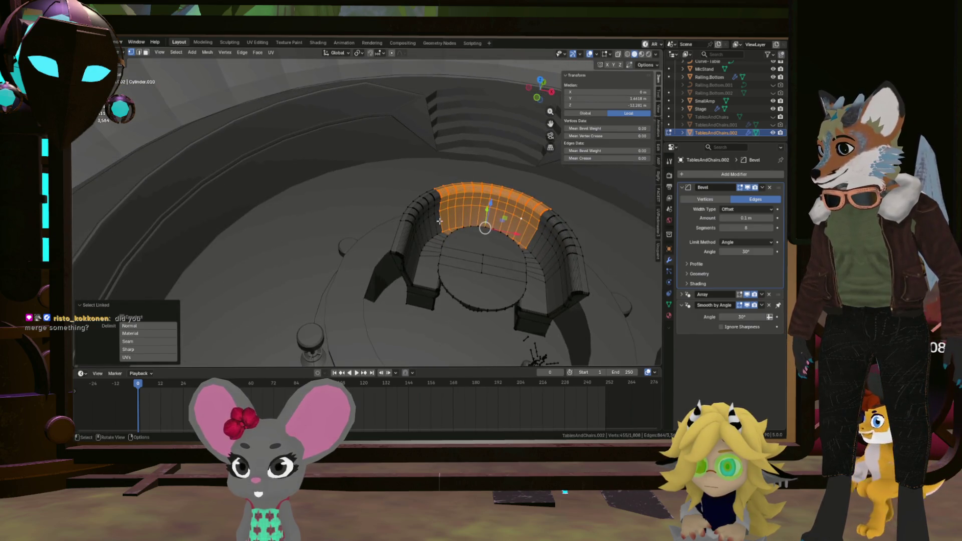
pyautogui.click(413, 248)
pyautogui.press('l')
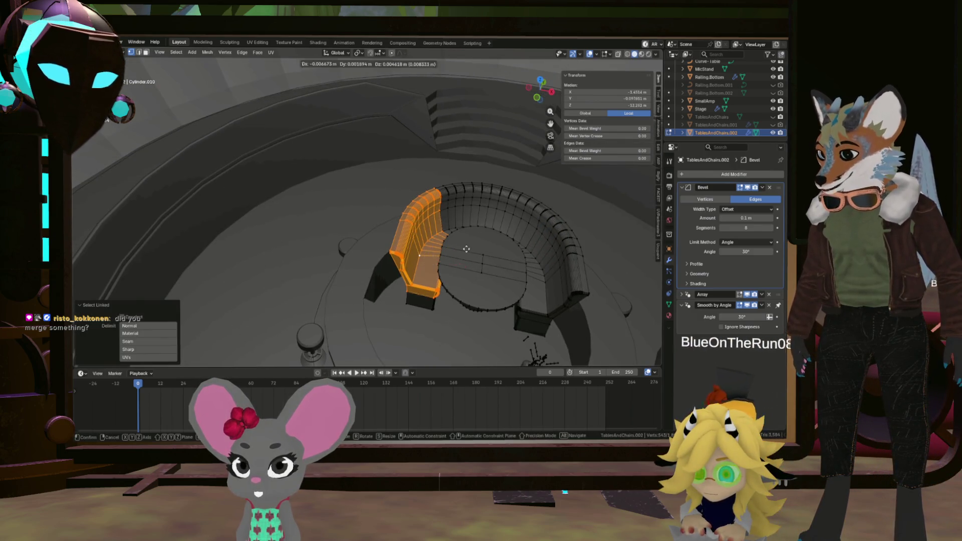
pyautogui.click(421, 267)
pyautogui.moveTo(421, 267); pyautogui.dragTo(431, 287, button='middle')
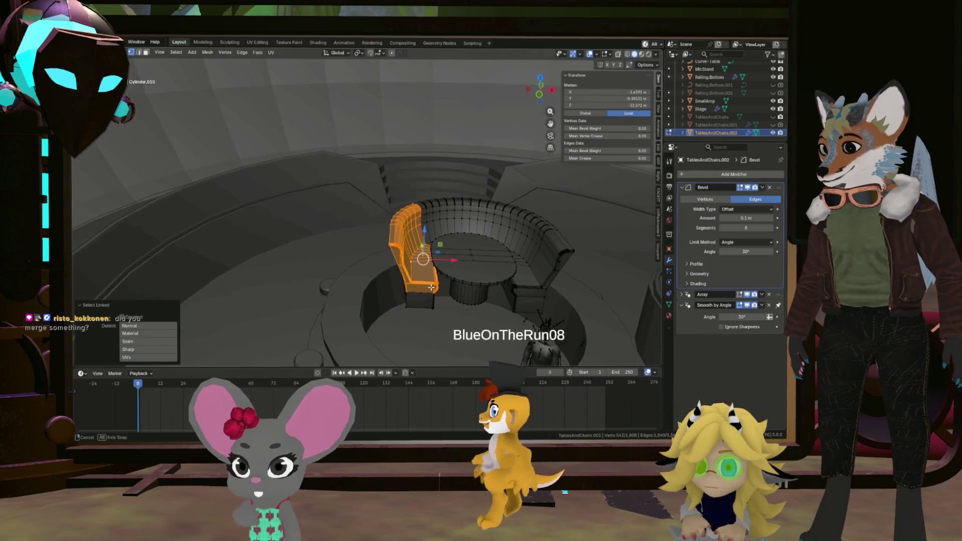
pyautogui.press('l')
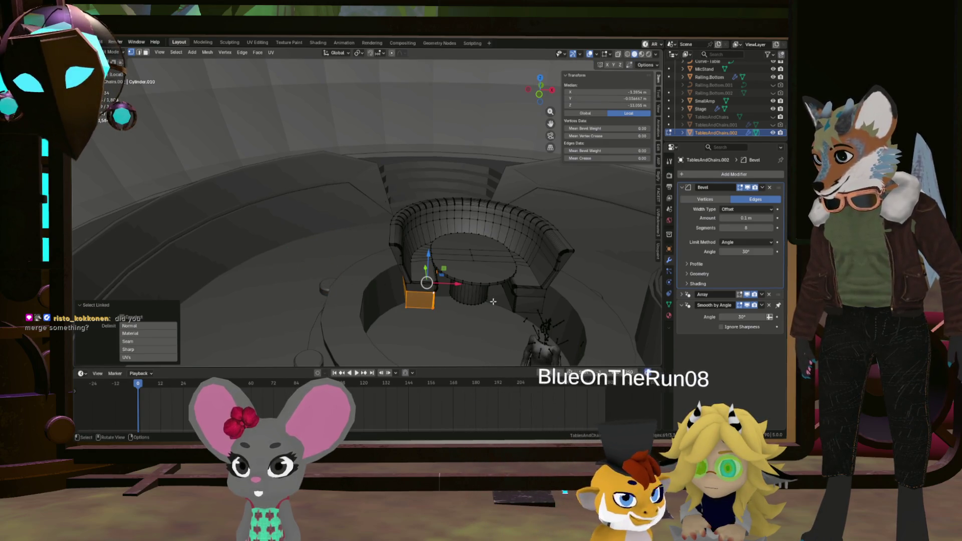
pyautogui.press('g')
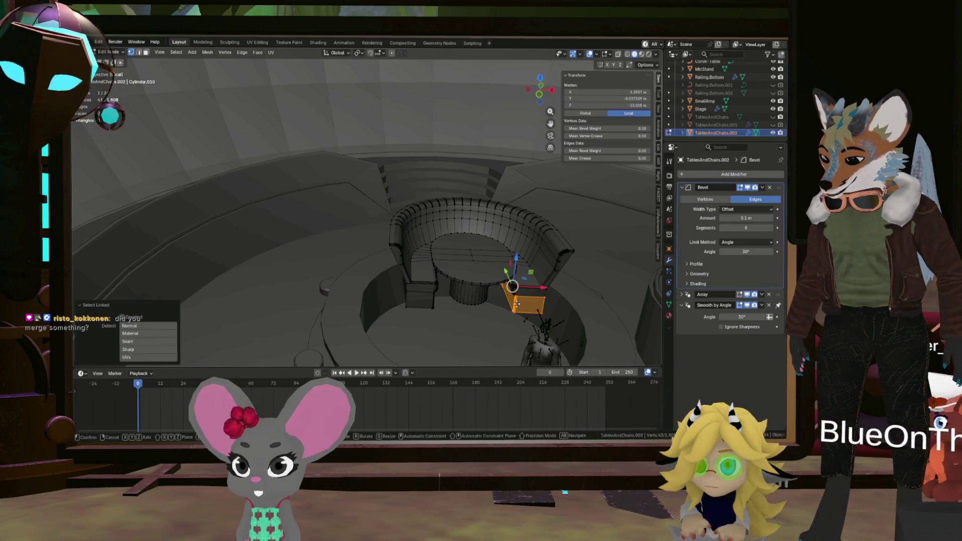
pyautogui.rightClick(601, 279)
# Step: Relocate the block under the bowl and orbit around the bowl checking every gap
pyautogui.moveTo(601, 279); pyautogui.dragTo(602, 279, button='middle')
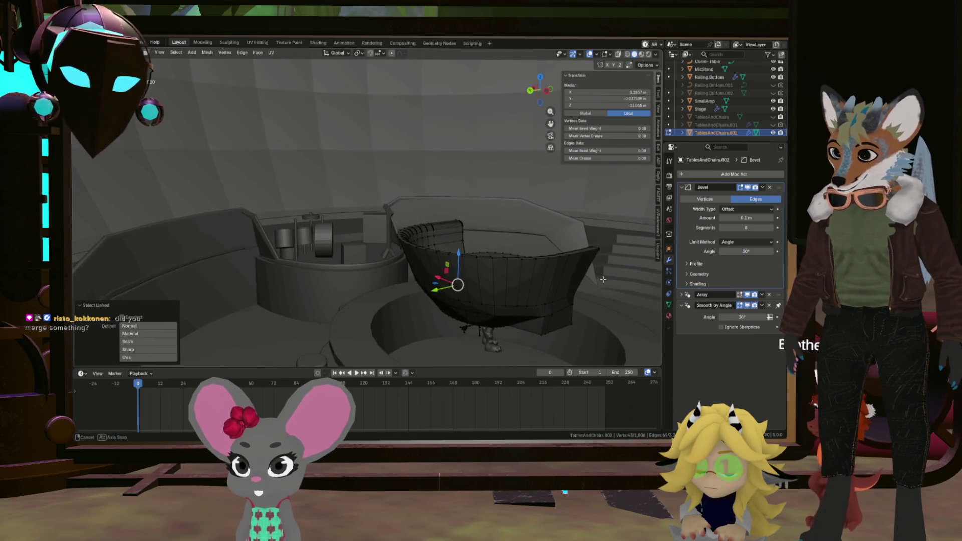
pyautogui.moveTo(497, 324); pyautogui.dragTo(546, 324, button='middle')
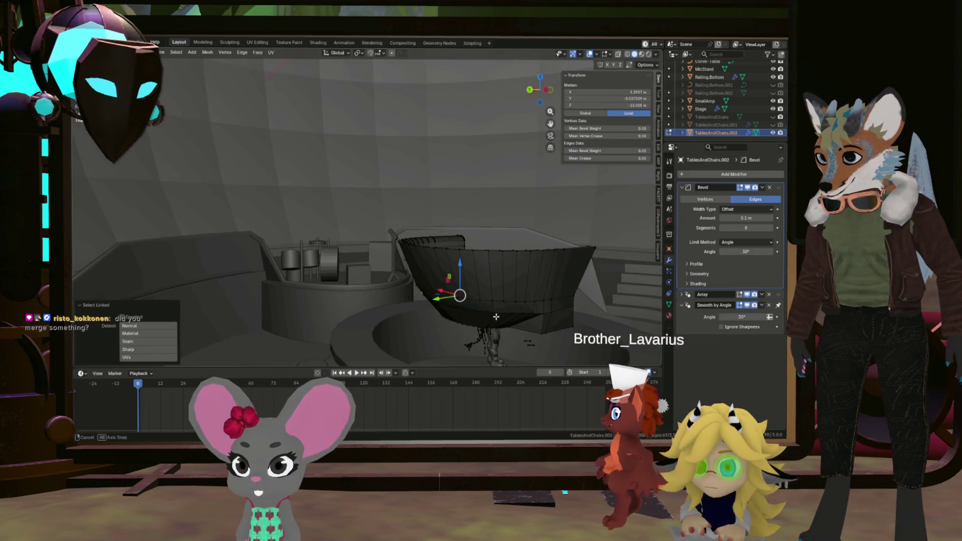
pyautogui.click(546, 327)
pyautogui.hotkey('ctrl', 'l')
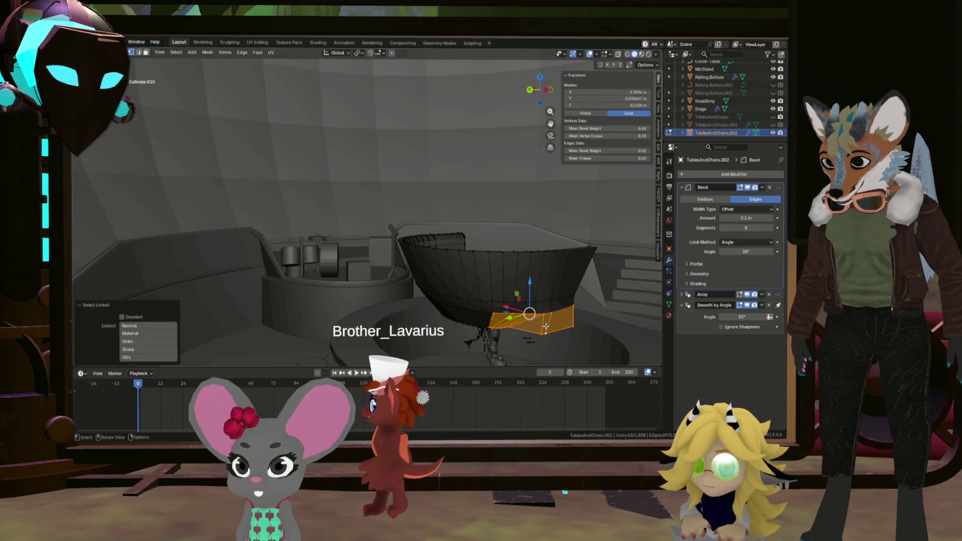
pyautogui.click(476, 322)
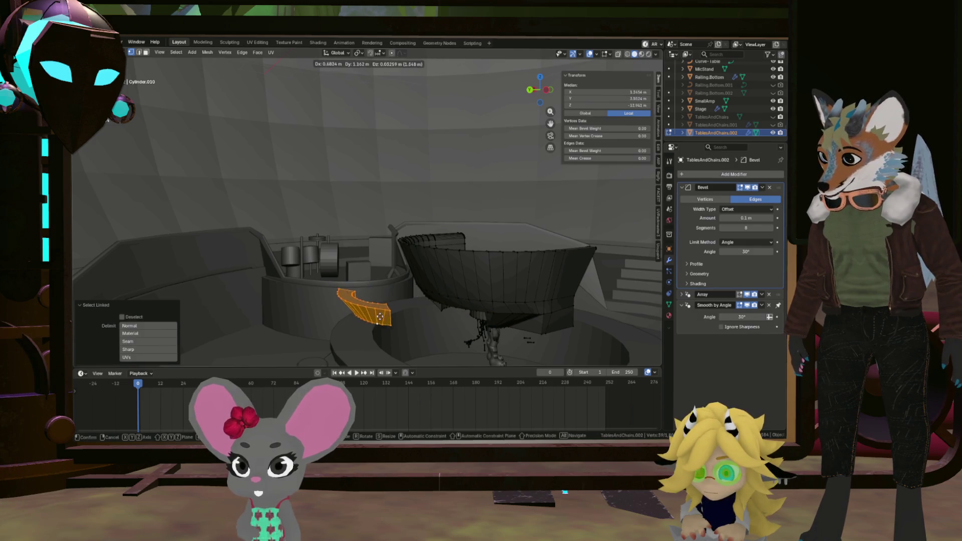
pyautogui.scroll(3, 428, 324)
pyautogui.moveTo(429, 324)
pyautogui.mouseDown(button='middle')
pyautogui.moveTo(495, 316)
pyautogui.moveTo(507, 283)
pyautogui.mouseUp(button='middle')
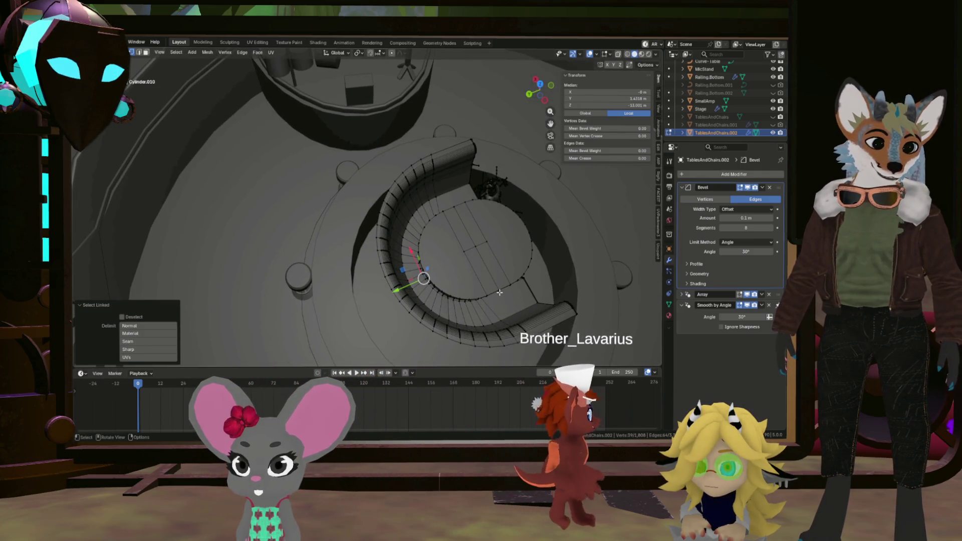
pyautogui.scroll(2, 516, 297)
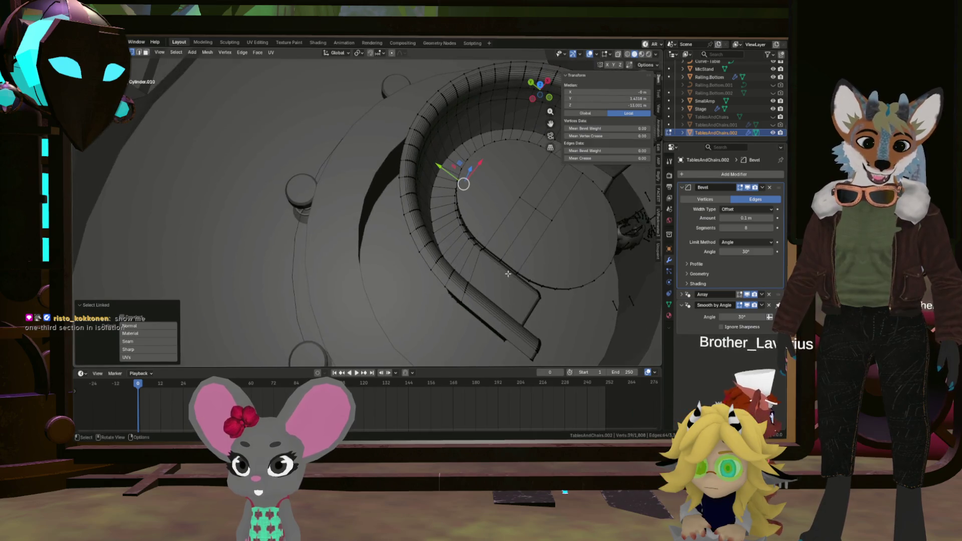
pyautogui.moveTo(515, 297); pyautogui.dragTo(491, 155, button='middle')
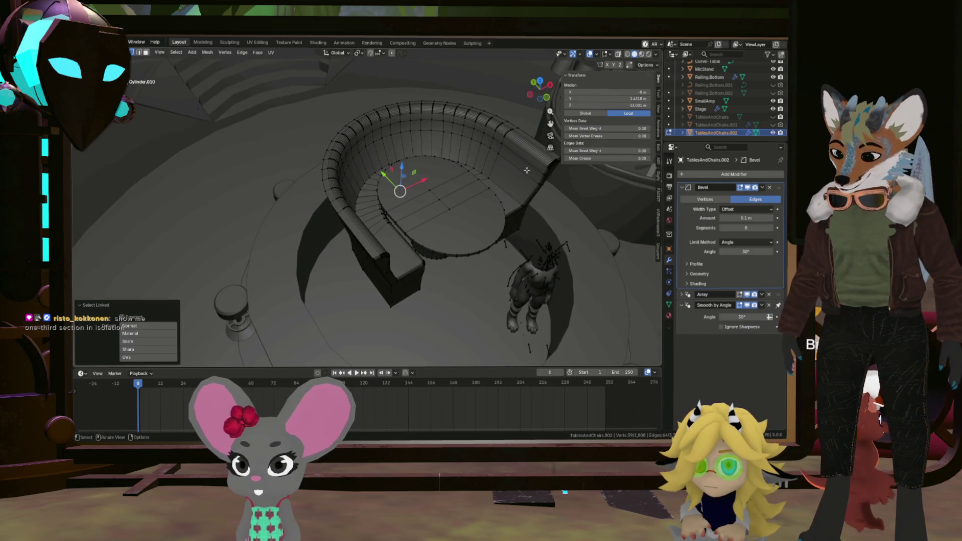
# Step: Try hiding and isolating the curved railing section with H, Alt+H and Shift+H, then restore the scene
pyautogui.press('l')
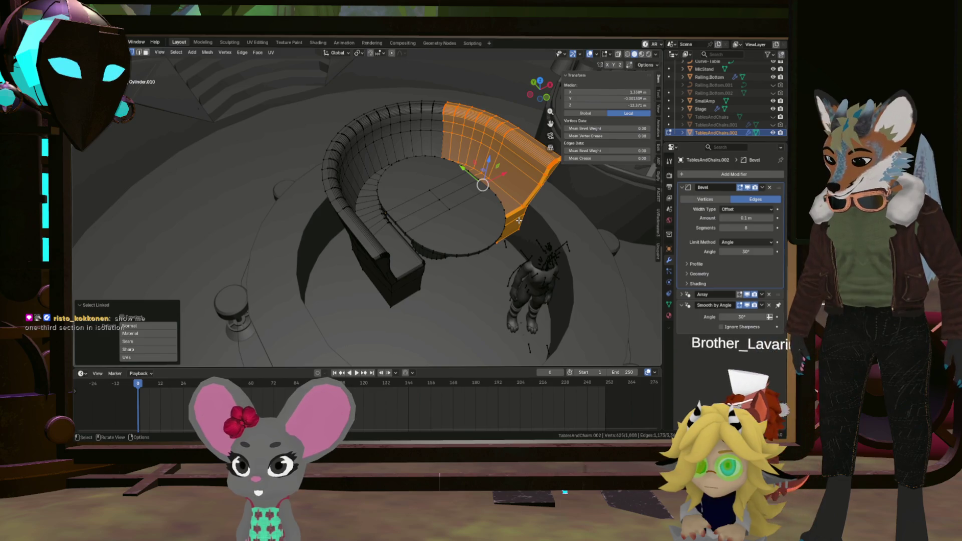
pyautogui.press('h')
pyautogui.hotkey('alt', 'h')
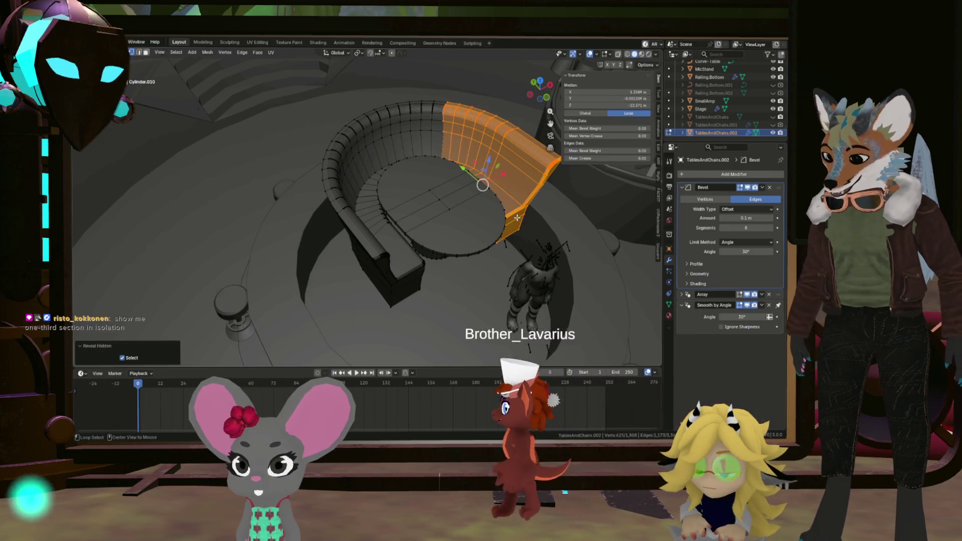
pyautogui.hotkey('shift', 'h')
pyautogui.scroll(5, 517, 218)
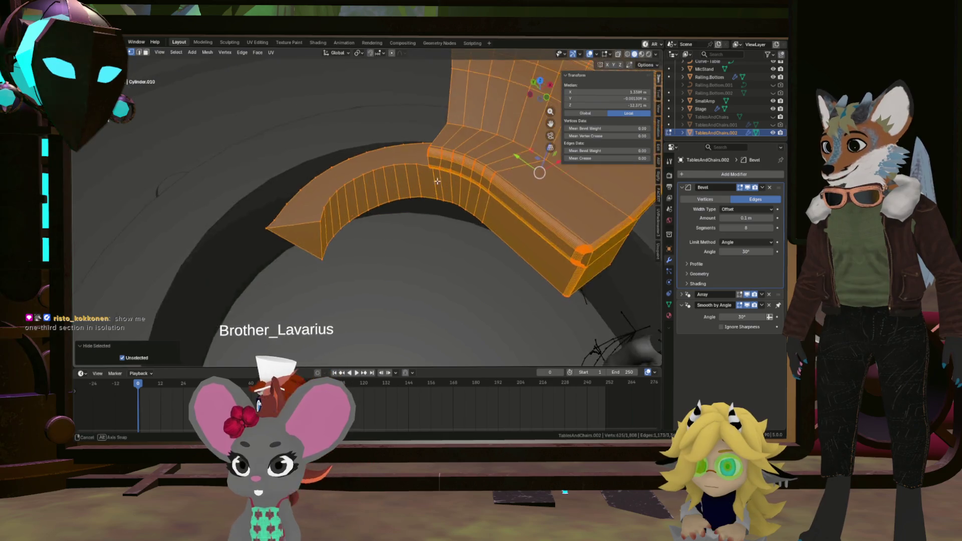
pyautogui.moveTo(517, 217); pyautogui.dragTo(462, 165, button='middle')
pyautogui.press('KP_Divide')
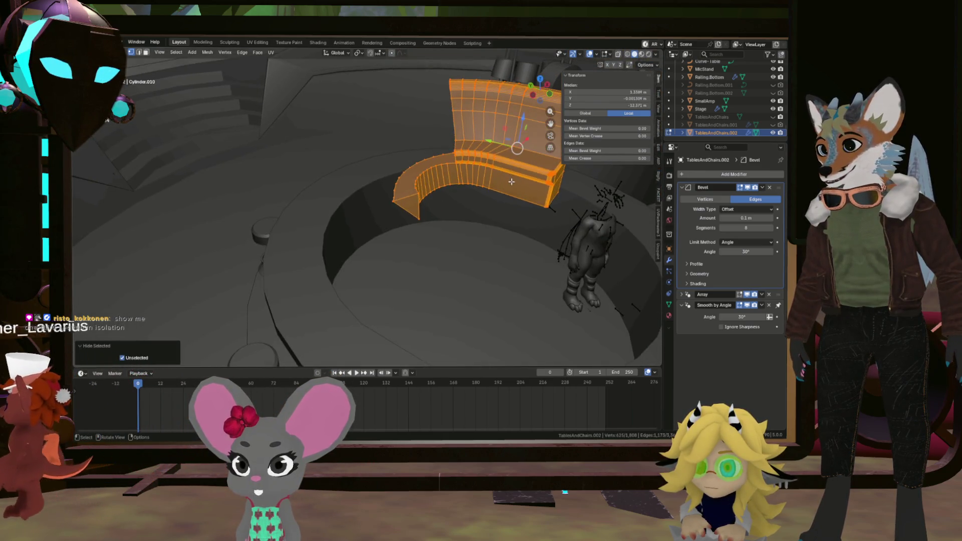
pyautogui.hotkey('alt', 'a')
# Step: Isolate one booth section with Shift+H, inspect it from underneath and select a base corner vertex
pyautogui.moveTo(517, 181)
pyautogui.mouseDown(button='middle')
pyautogui.moveTo(501, 226)
pyautogui.moveTo(507, 189)
pyautogui.mouseUp(button='middle')
pyautogui.click(501, 226)
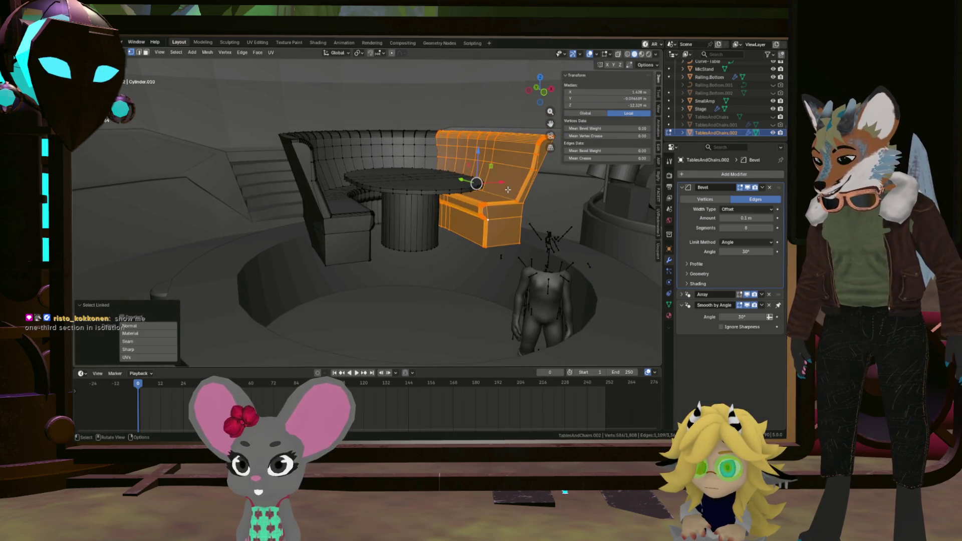
pyautogui.hotkey('shift', 'h')
pyautogui.moveTo(507, 189)
pyautogui.mouseDown(button='middle')
pyautogui.moveTo(333, 208)
pyautogui.moveTo(511, 226)
pyautogui.mouseUp(button='middle')
pyautogui.hotkey('alt', 'a')
pyautogui.moveTo(430, 215)
pyautogui.mouseDown(button='middle')
pyautogui.moveTo(447, 206)
pyautogui.moveTo(399, 188)
pyautogui.moveTo(310, 192)
pyautogui.moveTo(451, 193)
pyautogui.moveTo(442, 226)
pyautogui.moveTo(393, 210)
pyautogui.moveTo(400, 223)
pyautogui.moveTo(380, 206)
pyautogui.moveTo(382, 217)
pyautogui.moveTo(411, 219)
pyautogui.moveTo(396, 219)
pyautogui.moveTo(391, 243)
pyautogui.moveTo(323, 296)
pyautogui.moveTo(322, 248)
pyautogui.moveTo(343, 245)
pyautogui.moveTo(315, 239)
pyautogui.mouseUp(button='middle')
pyautogui.click(425, 316)
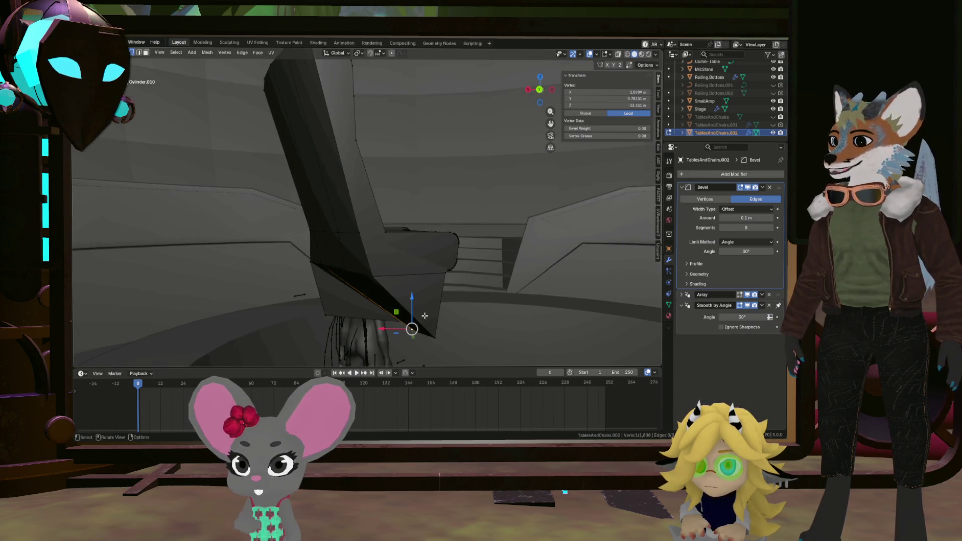
# Step: Select the whole chair piece, nudge it downward and undo the move
pyautogui.press('l')
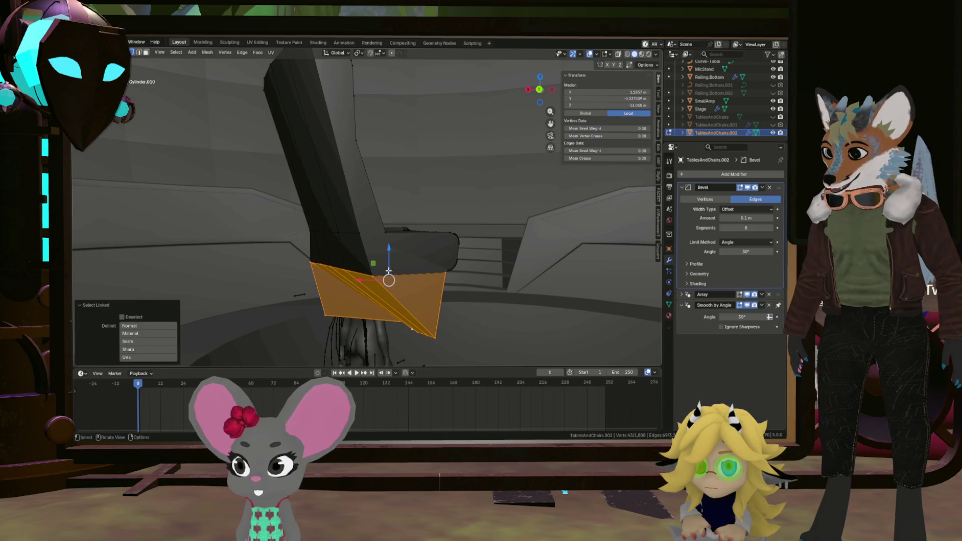
pyautogui.moveTo(389, 271); pyautogui.dragTo(391, 317)
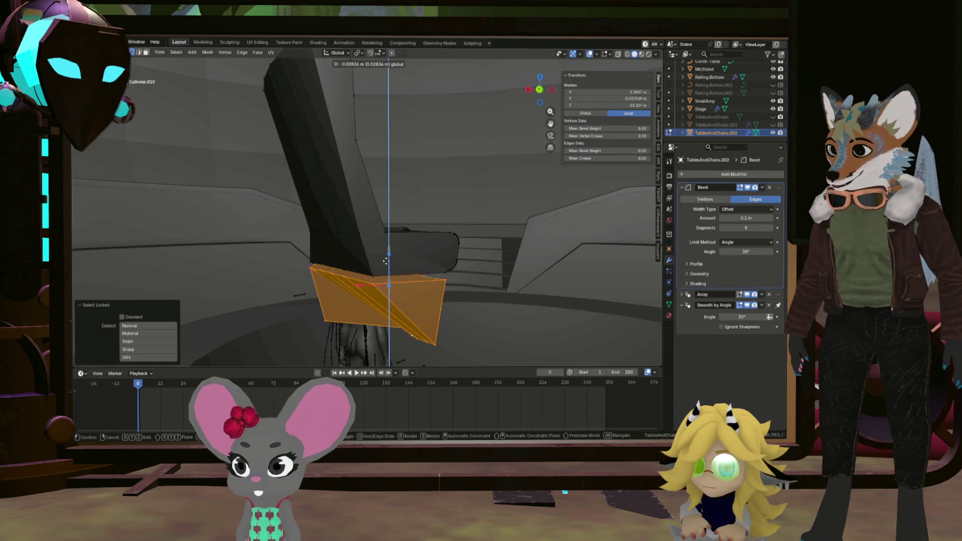
pyautogui.hotkey('ctrl', 'z')
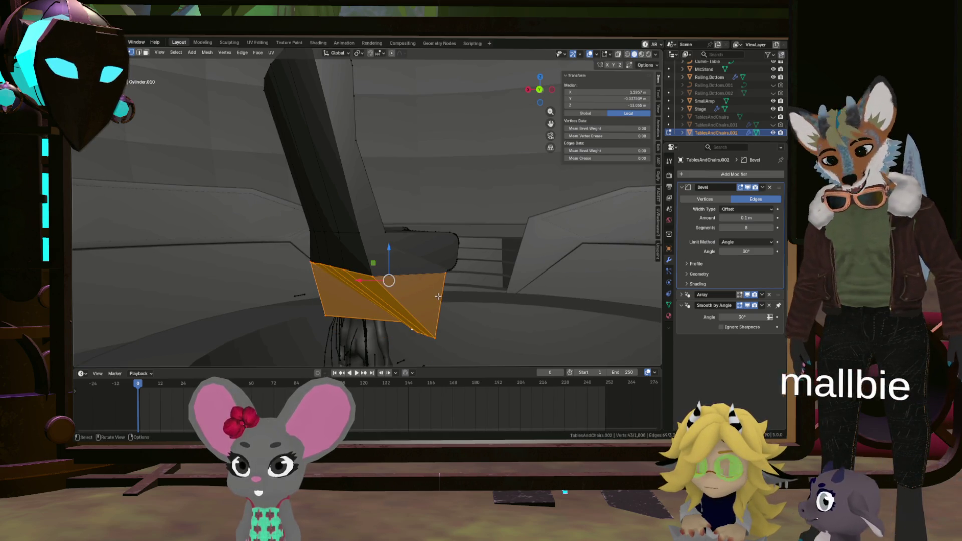
pyautogui.moveTo(388, 273)
pyautogui.mouseDown(button='middle')
pyautogui.moveTo(368, 292)
pyautogui.moveTo(390, 293)
pyautogui.mouseUp(button='middle')
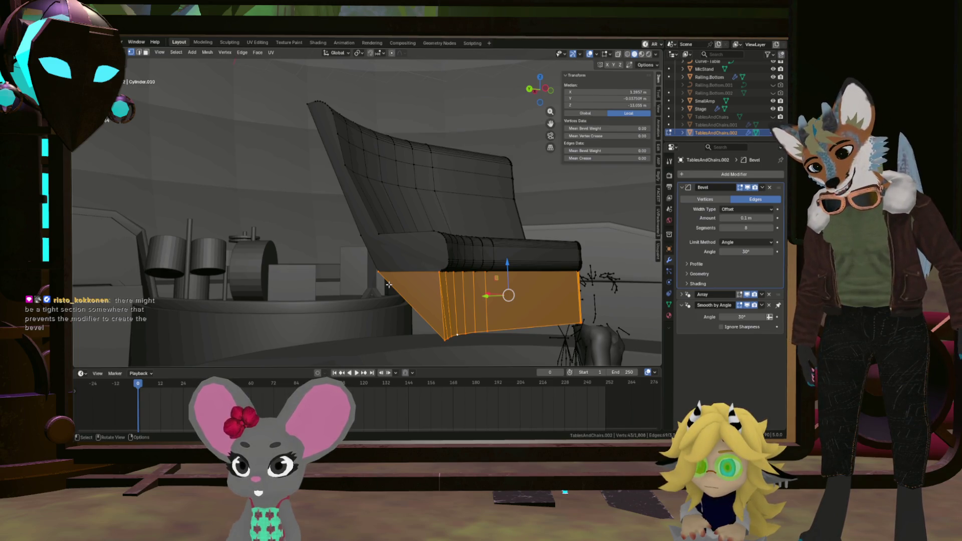
pyautogui.scroll(5, 312, 314)
# Step: Examine the bench base's stretched diagonal faces and expand the Bevel modifier's Profile settings
pyautogui.moveTo(311, 314)
pyautogui.mouseDown(button='middle')
pyautogui.moveTo(437, 277)
pyautogui.moveTo(294, 270)
pyautogui.mouseUp(button='middle')
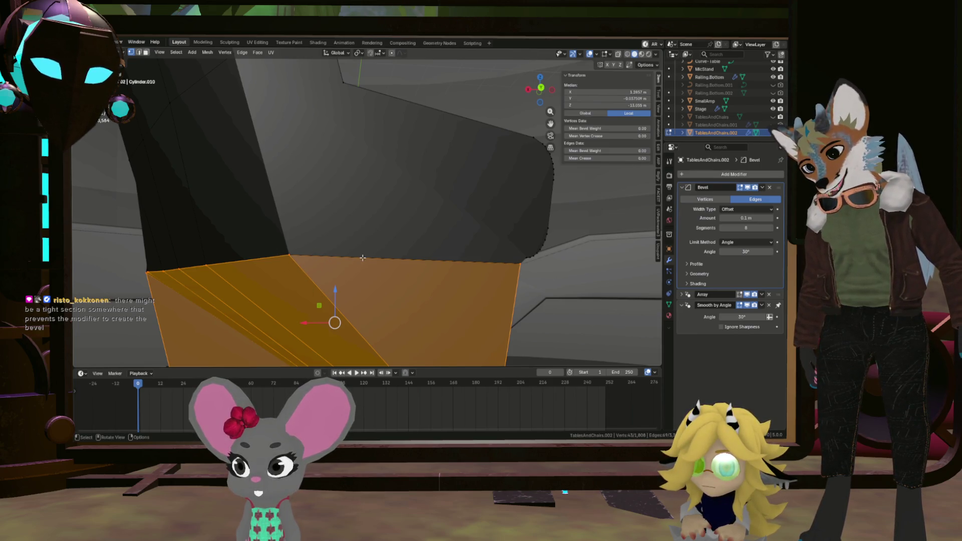
pyautogui.moveTo(363, 257)
pyautogui.mouseDown(button='middle')
pyautogui.moveTo(406, 308)
pyautogui.moveTo(400, 282)
pyautogui.mouseUp(button='middle')
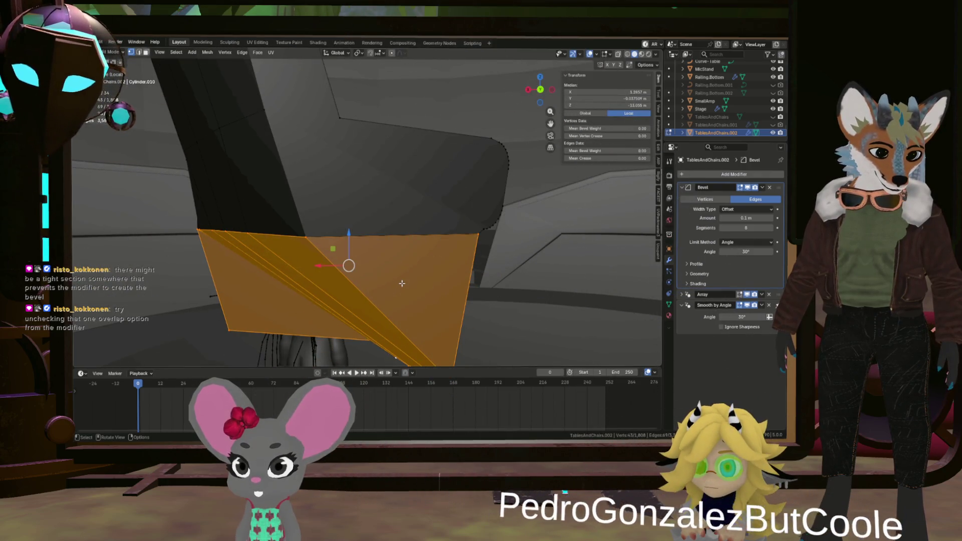
pyautogui.click(686, 264)
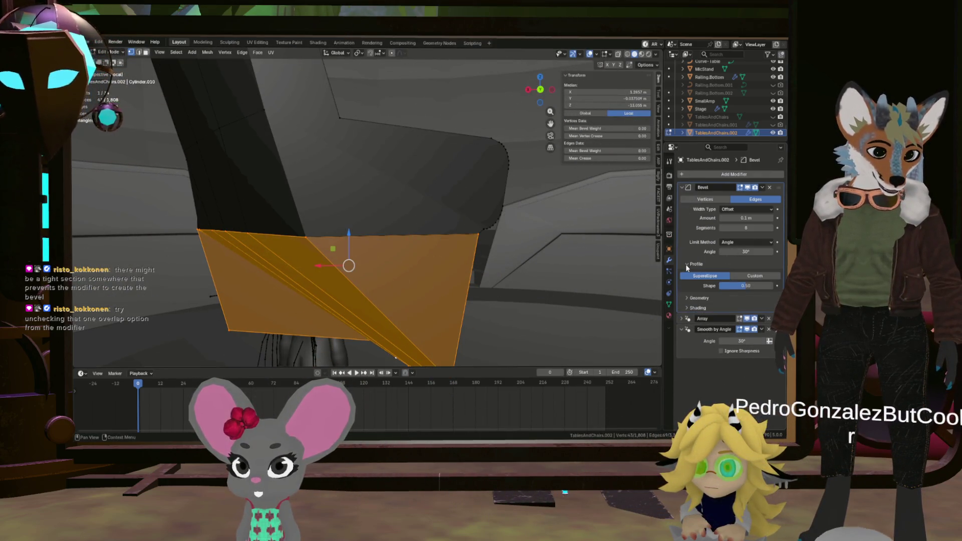
# Step: Turn off Clamp Overlap in the bevel's Geometry settings and inspect the bench base up close
pyautogui.click(683, 297)
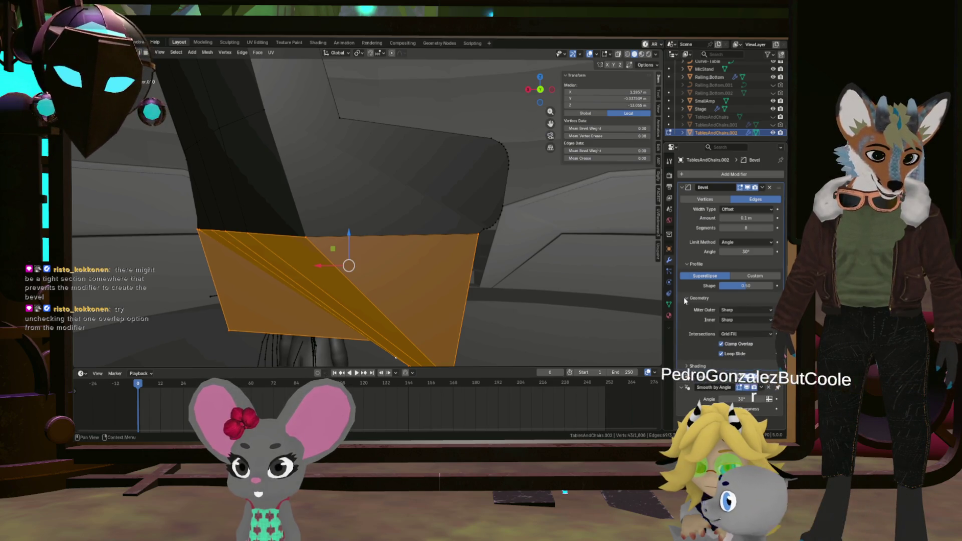
pyautogui.click(721, 343)
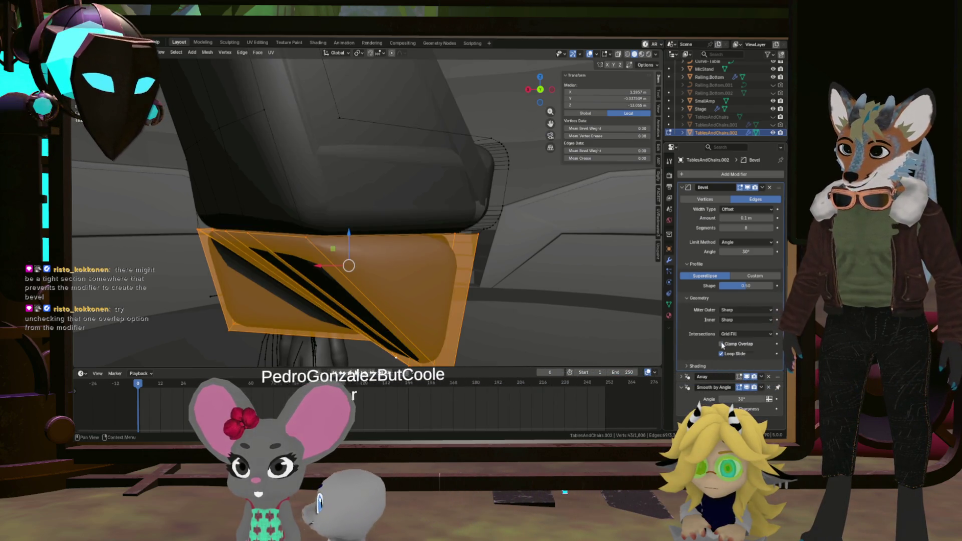
pyautogui.scroll(-5, 467, 293)
pyautogui.scroll(-5, 468, 293)
pyautogui.scroll(5, 468, 293)
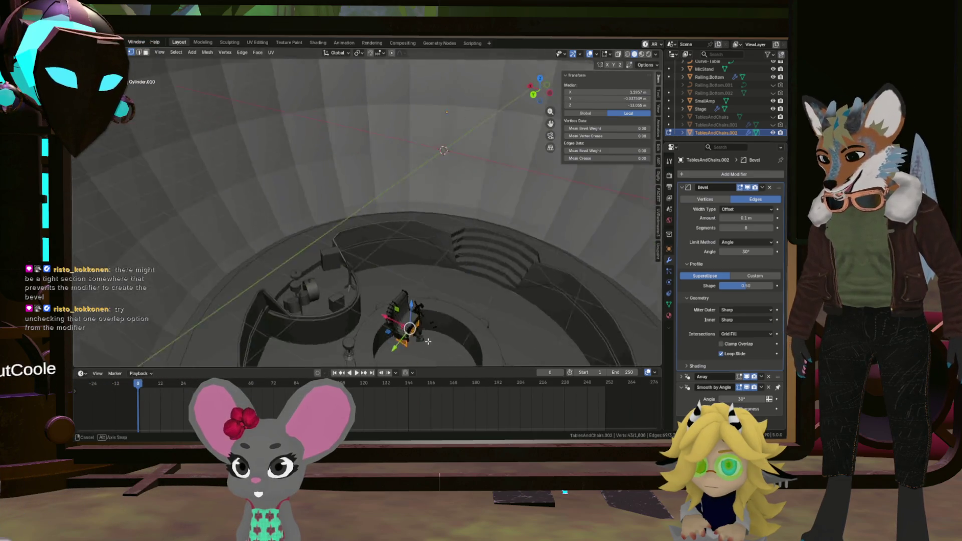
pyautogui.scroll(4, 451, 279)
pyautogui.moveTo(443, 270)
pyautogui.mouseDown(button='middle')
pyautogui.moveTo(414, 261)
pyautogui.moveTo(375, 221)
pyautogui.moveTo(410, 206)
pyautogui.mouseUp(button='middle')
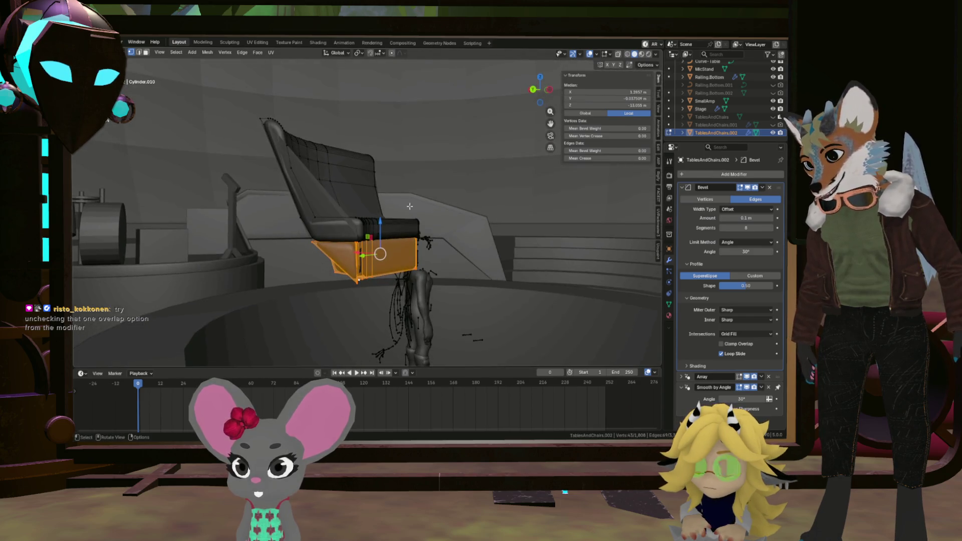
pyautogui.moveTo(345, 233); pyautogui.dragTo(284, 160, button='middle')
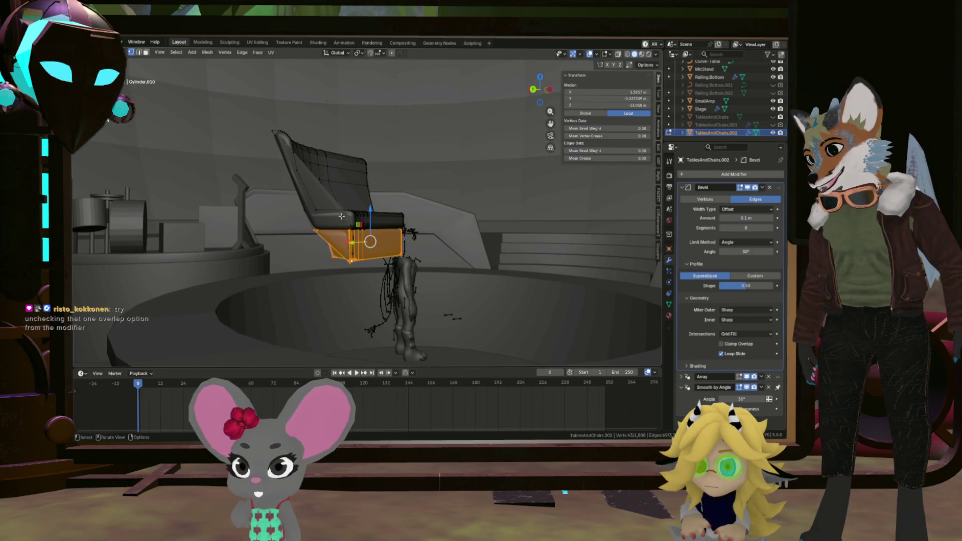
pyautogui.scroll(4, 340, 231)
pyautogui.scroll(3, 334, 211)
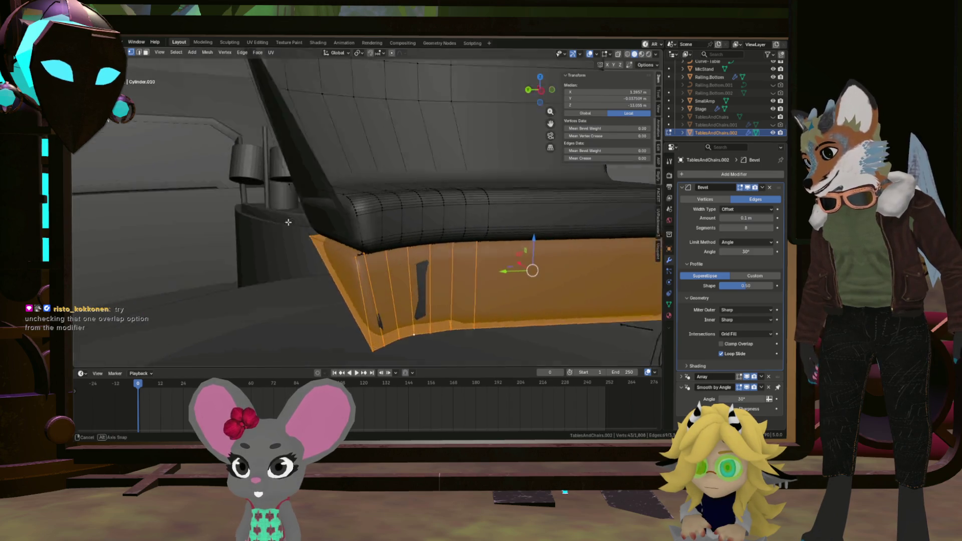
pyautogui.moveTo(262, 221)
pyautogui.mouseDown(button='middle')
pyautogui.moveTo(360, 211)
pyautogui.moveTo(346, 224)
pyautogui.moveTo(378, 291)
pyautogui.moveTo(278, 252)
pyautogui.moveTo(379, 235)
pyautogui.moveTo(526, 264)
pyautogui.mouseUp(button='middle')
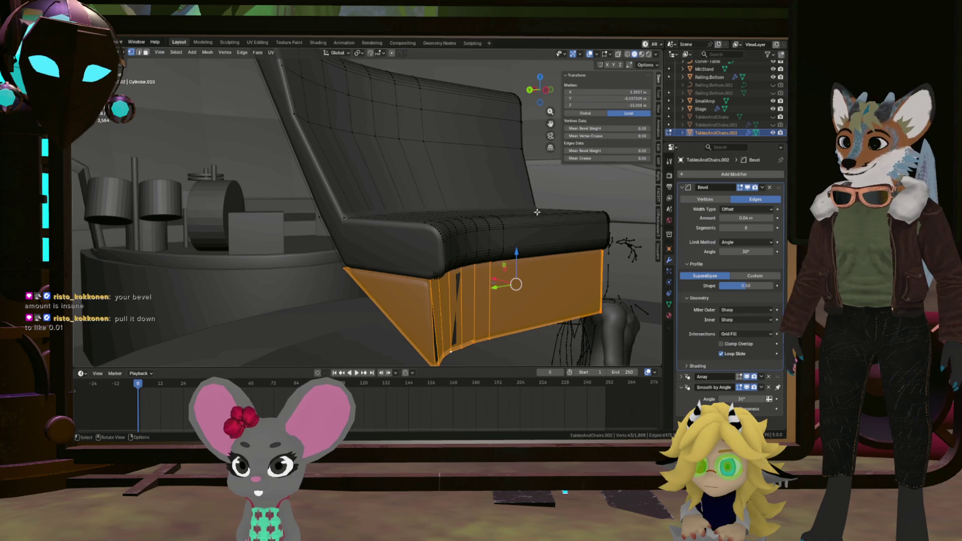
# Step: Confirm the 0.01 m bevel amount, then reveal all hidden booth geometry and pull back over the stage
pyautogui.moveTo(537, 212); pyautogui.dragTo(567, 231, button='middle')
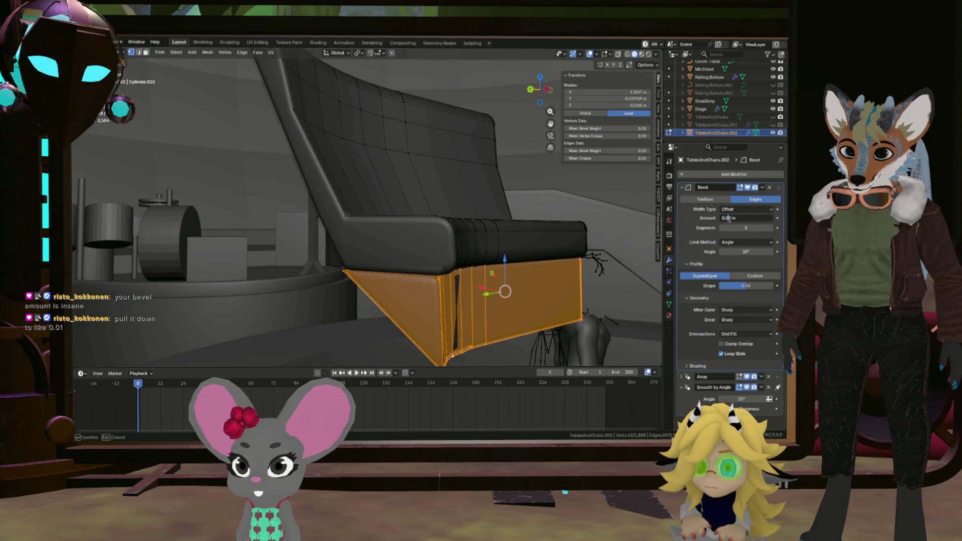
pyautogui.press('Return')
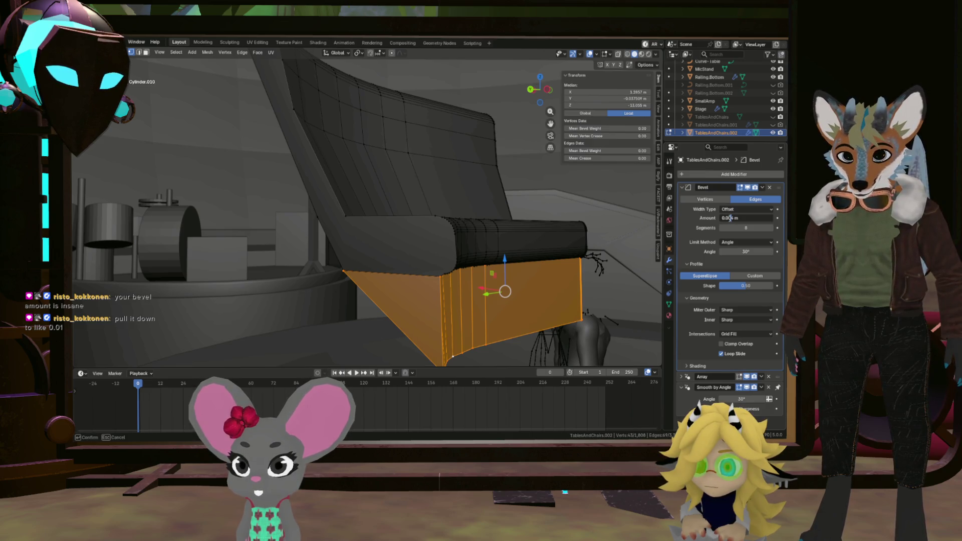
pyautogui.moveTo(594, 210)
pyautogui.mouseDown(button='middle')
pyautogui.moveTo(522, 215)
pyautogui.moveTo(437, 301)
pyautogui.moveTo(457, 253)
pyautogui.moveTo(459, 323)
pyautogui.moveTo(445, 267)
pyautogui.moveTo(516, 231)
pyautogui.moveTo(563, 236)
pyautogui.moveTo(612, 318)
pyautogui.moveTo(580, 300)
pyautogui.mouseUp(button='middle')
pyautogui.scroll(3, 459, 323)
pyautogui.hotkey('alt', 'h')
pyautogui.scroll(-5, 420, 261)
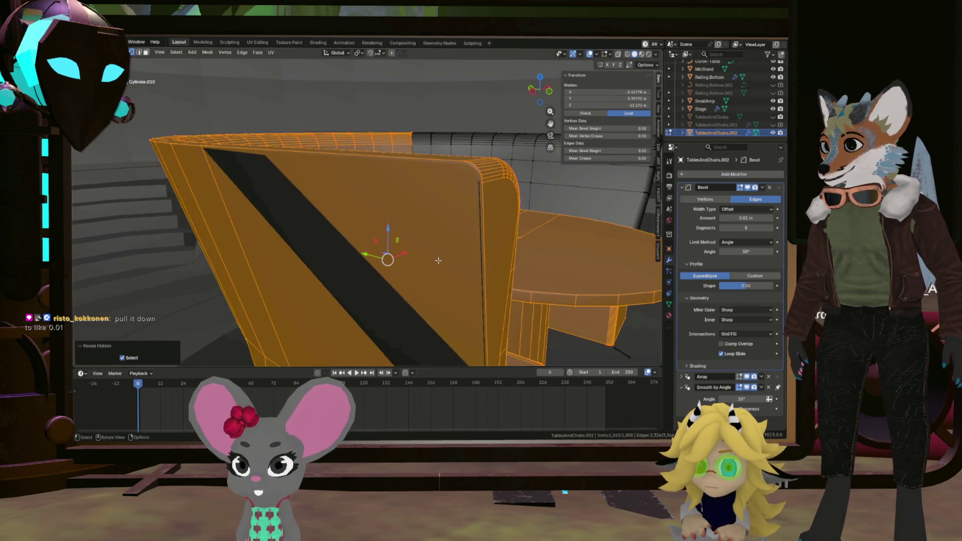
pyautogui.moveTo(421, 261); pyautogui.dragTo(451, 271, button='middle')
pyautogui.scroll(-5, 451, 271)
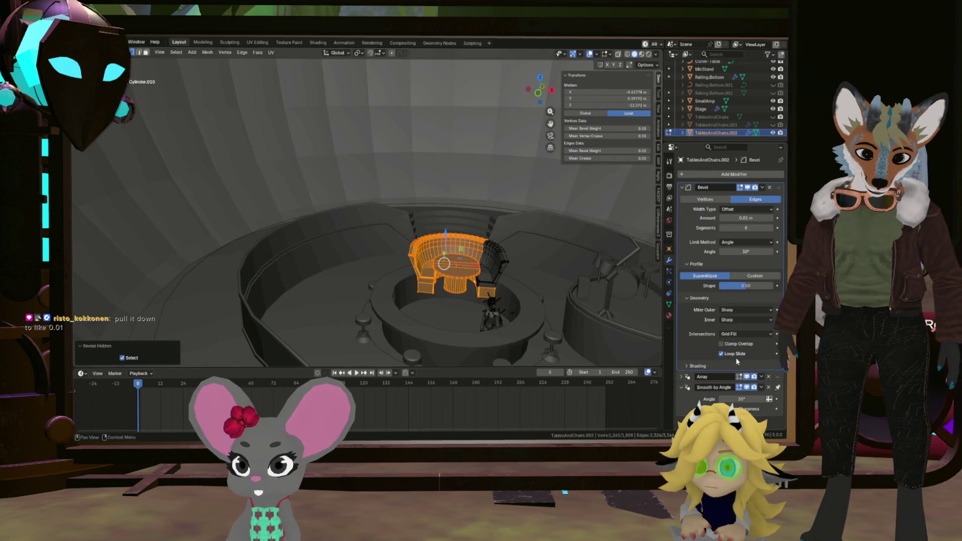
pyautogui.scroll(5, 545, 205)
pyautogui.scroll(5, 546, 205)
pyautogui.scroll(5, 546, 205)
pyautogui.moveTo(546, 204)
pyautogui.mouseDown(button='middle')
pyautogui.moveTo(554, 236)
pyautogui.moveTo(516, 226)
pyautogui.moveTo(493, 242)
pyautogui.moveTo(473, 232)
pyautogui.moveTo(488, 182)
pyautogui.moveTo(456, 197)
pyautogui.moveTo(473, 233)
pyautogui.moveTo(498, 252)
pyautogui.mouseUp(button='middle')
pyautogui.scroll(3, 455, 198)
pyautogui.scroll(-5, 518, 240)
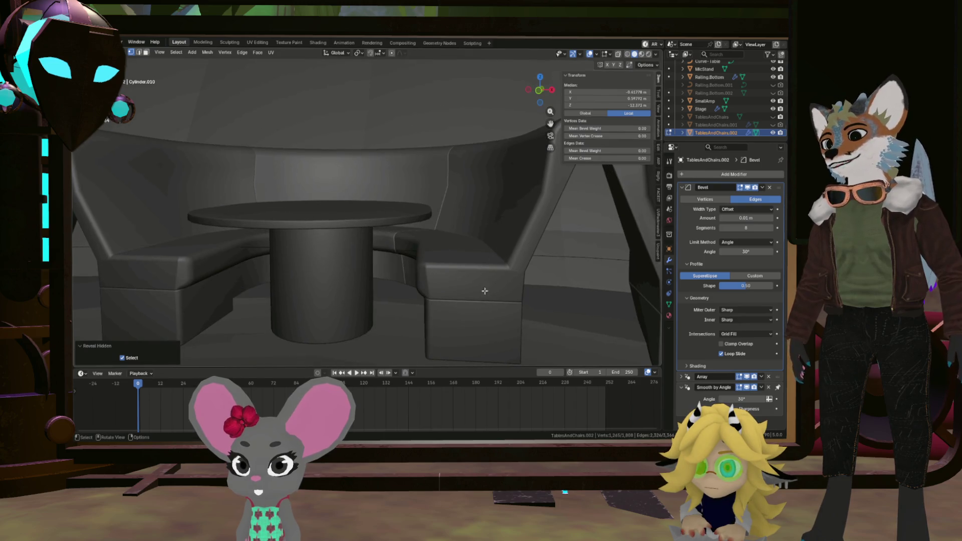
pyautogui.scroll(3, 442, 277)
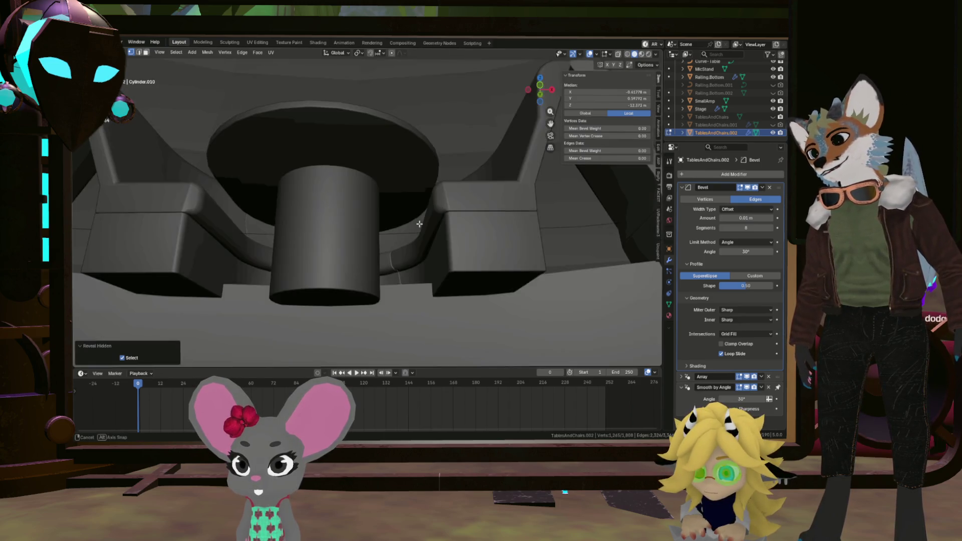
pyautogui.moveTo(442, 276); pyautogui.dragTo(434, 276, button='middle')
pyautogui.moveTo(446, 236)
pyautogui.mouseDown(button='middle')
pyautogui.moveTo(393, 191)
pyautogui.moveTo(487, 108)
pyautogui.moveTo(579, 113)
pyautogui.moveTo(486, 117)
pyautogui.mouseUp(button='middle')
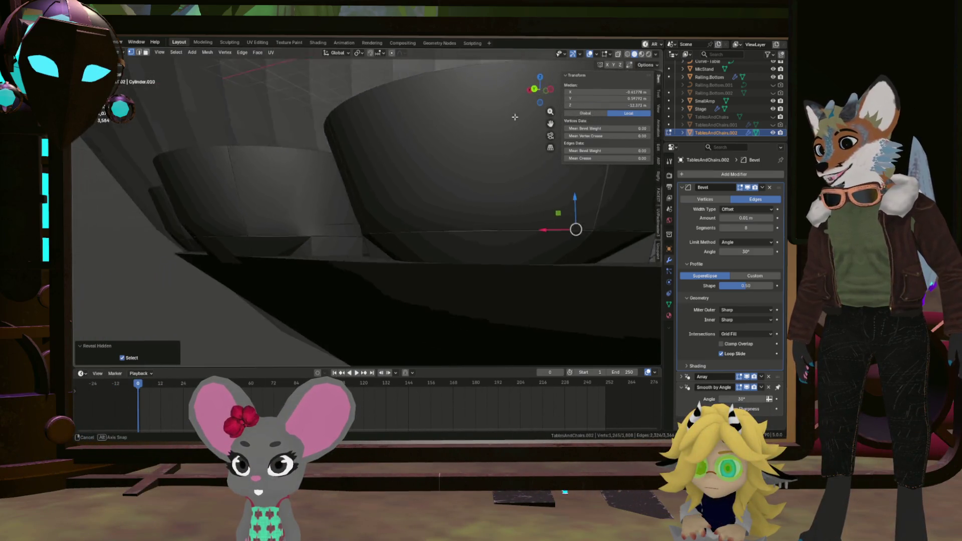
pyautogui.moveTo(485, 117)
pyautogui.mouseDown(button='middle')
pyautogui.moveTo(472, 126)
pyautogui.moveTo(578, 228)
pyautogui.moveTo(569, 265)
pyautogui.mouseUp(button='middle')
pyautogui.scroll(-5, 570, 265)
pyautogui.moveTo(462, 215)
pyautogui.mouseDown(button='middle')
pyautogui.moveTo(494, 318)
pyautogui.moveTo(479, 246)
pyautogui.mouseUp(button='middle')
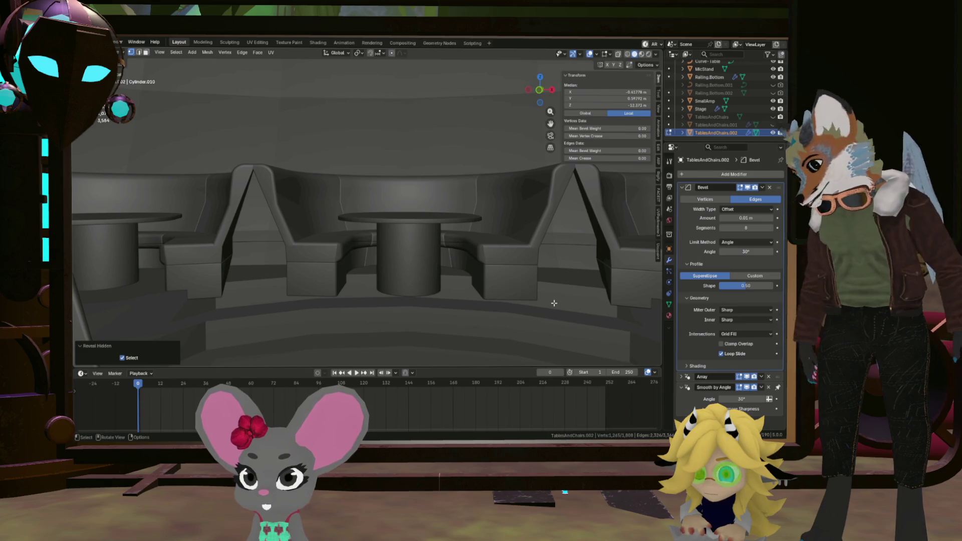
pyautogui.moveTo(554, 303)
pyautogui.mouseDown(button='middle')
pyautogui.moveTo(510, 215)
pyautogui.moveTo(518, 304)
pyautogui.moveTo(556, 273)
pyautogui.mouseUp(button='middle')
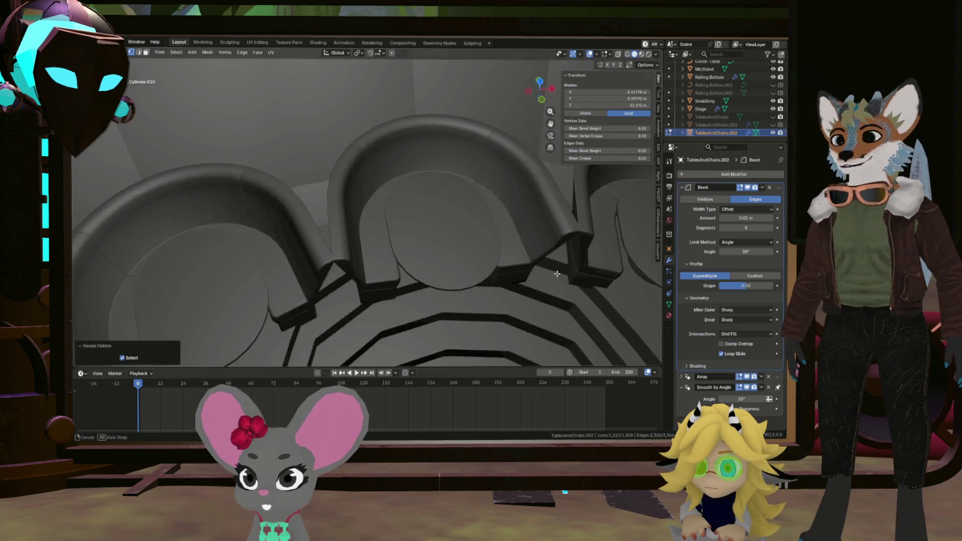
pyautogui.moveTo(557, 273)
pyautogui.mouseDown(button='middle')
pyautogui.moveTo(501, 244)
pyautogui.moveTo(522, 243)
pyautogui.mouseUp(button='middle')
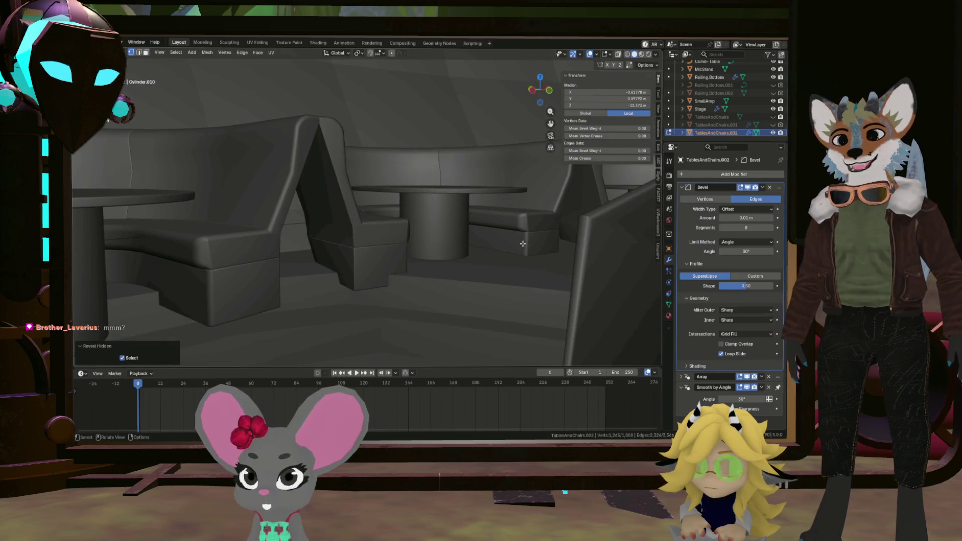
pyautogui.moveTo(492, 255)
pyautogui.mouseDown(button='middle')
pyautogui.moveTo(482, 272)
pyautogui.moveTo(529, 274)
pyautogui.mouseUp(button='middle')
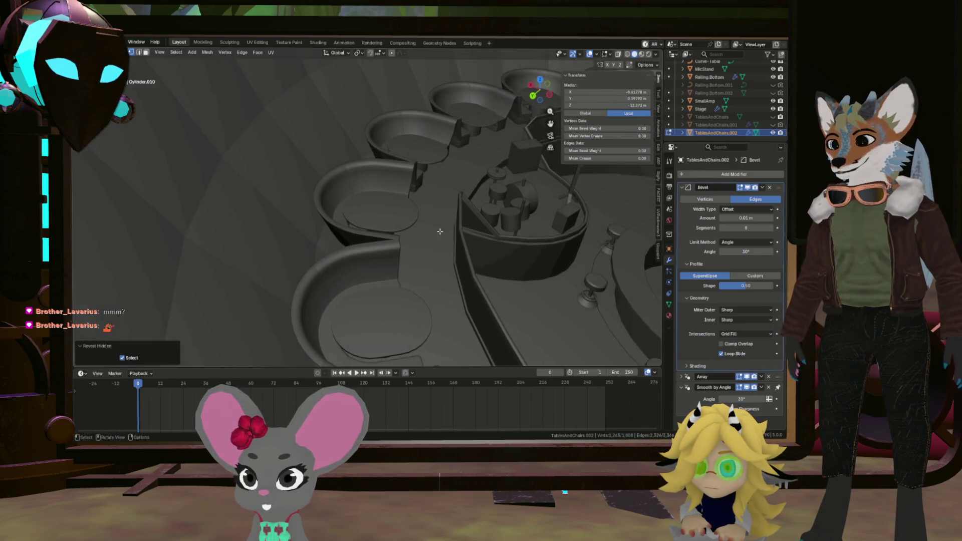
pyautogui.scroll(5, 440, 231)
pyautogui.moveTo(459, 191)
pyautogui.mouseDown(button='middle')
pyautogui.moveTo(376, 253)
pyautogui.moveTo(333, 209)
pyautogui.moveTo(442, 287)
pyautogui.moveTo(438, 266)
pyautogui.moveTo(507, 265)
pyautogui.mouseUp(button='middle')
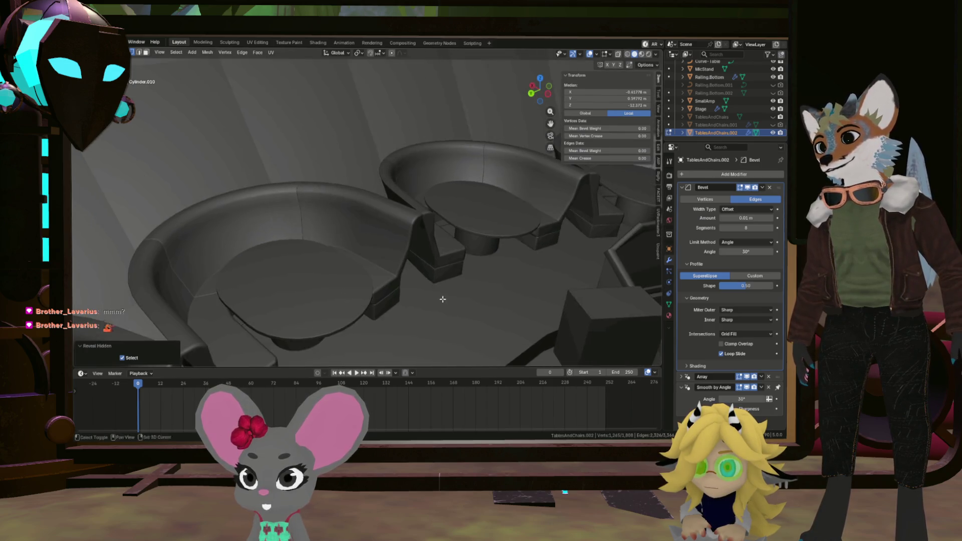
pyautogui.moveTo(450, 257); pyautogui.dragTo(506, 261, button='middle')
pyautogui.moveTo(459, 232)
pyautogui.mouseDown(button='middle')
pyautogui.moveTo(436, 264)
pyautogui.moveTo(468, 268)
pyautogui.mouseUp(button='middle')
pyautogui.keyDown('shift'); pyautogui.moveTo(408, 306); pyautogui.dragTo(313, 291, button='middle'); pyautogui.keyUp('shift')
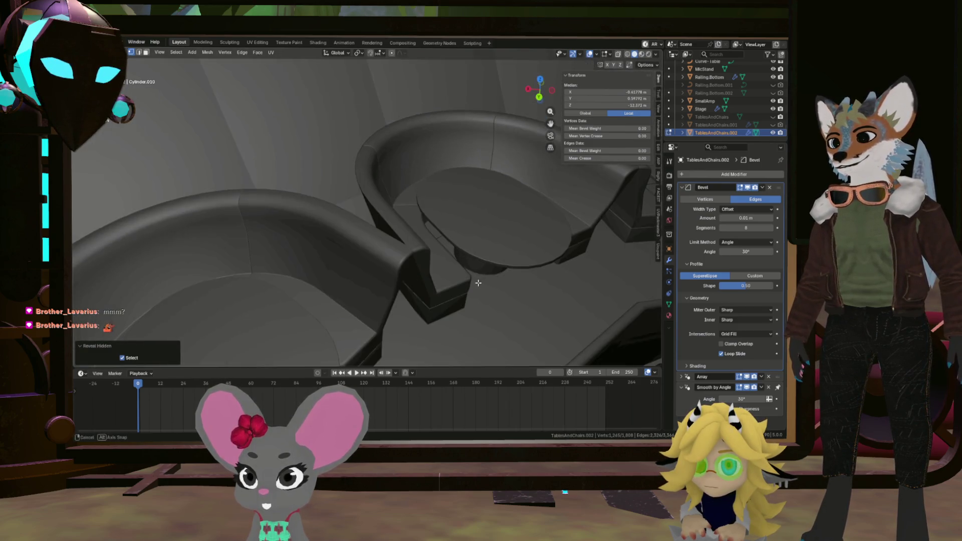
pyautogui.moveTo(394, 274)
pyautogui.mouseDown(button='middle')
pyautogui.moveTo(455, 255)
pyautogui.moveTo(430, 286)
pyautogui.moveTo(415, 285)
pyautogui.mouseUp(button='middle')
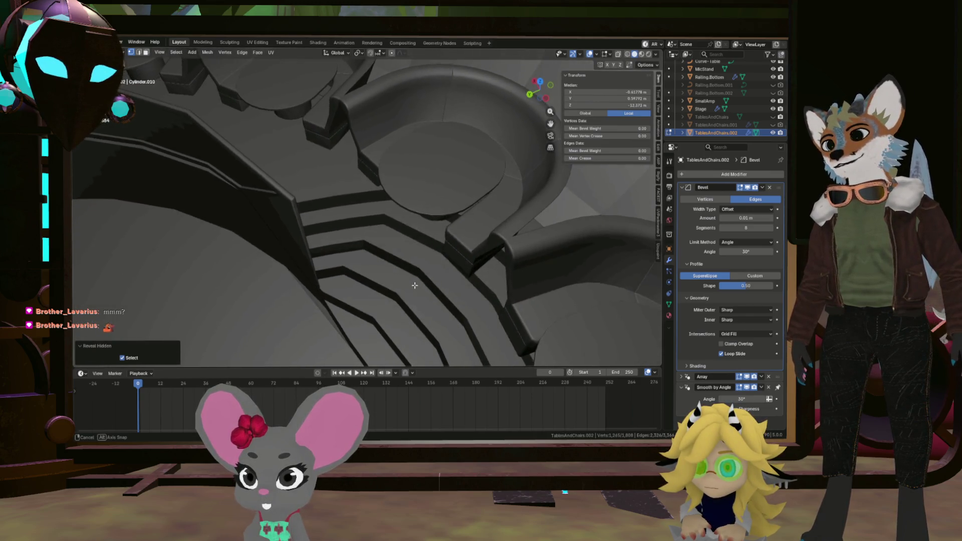
pyautogui.moveTo(414, 284)
pyautogui.mouseDown(button='middle')
pyautogui.moveTo(328, 257)
pyautogui.moveTo(472, 230)
pyautogui.moveTo(408, 215)
pyautogui.moveTo(315, 243)
pyautogui.moveTo(361, 301)
pyautogui.moveTo(426, 331)
pyautogui.mouseUp(button='middle')
pyautogui.scroll(5, 408, 215)
pyautogui.scroll(3, 362, 300)
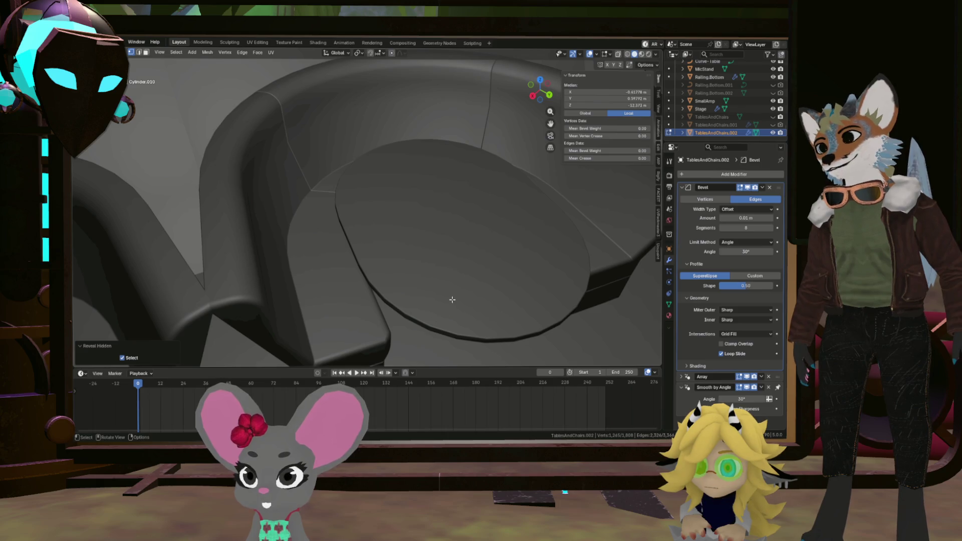
pyautogui.moveTo(199, 333); pyautogui.dragTo(225, 323, button='middle')
pyautogui.moveTo(292, 336); pyautogui.dragTo(311, 243, button='middle')
pyautogui.scroll(3, 301, 302)
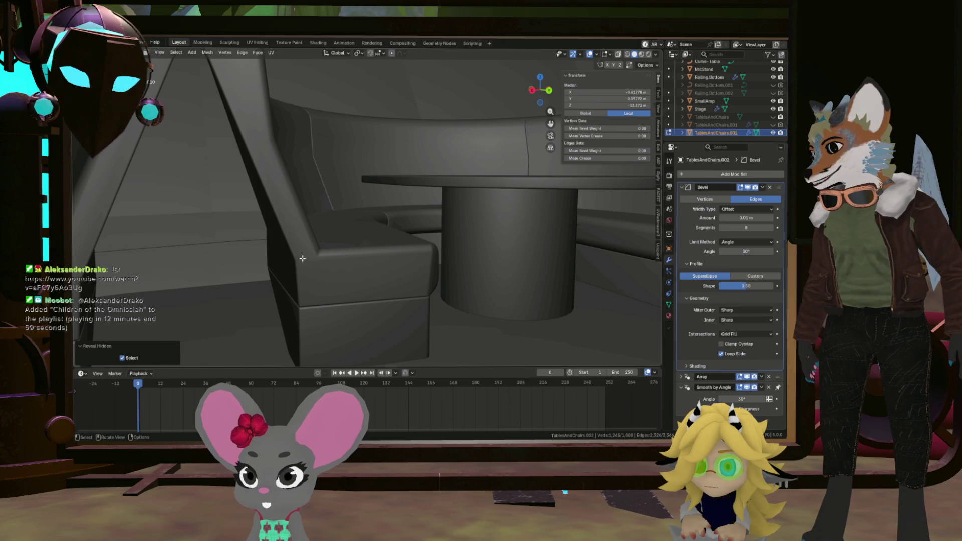
pyautogui.scroll(2, 330, 252)
pyautogui.moveTo(329, 253); pyautogui.dragTo(341, 210, button='middle')
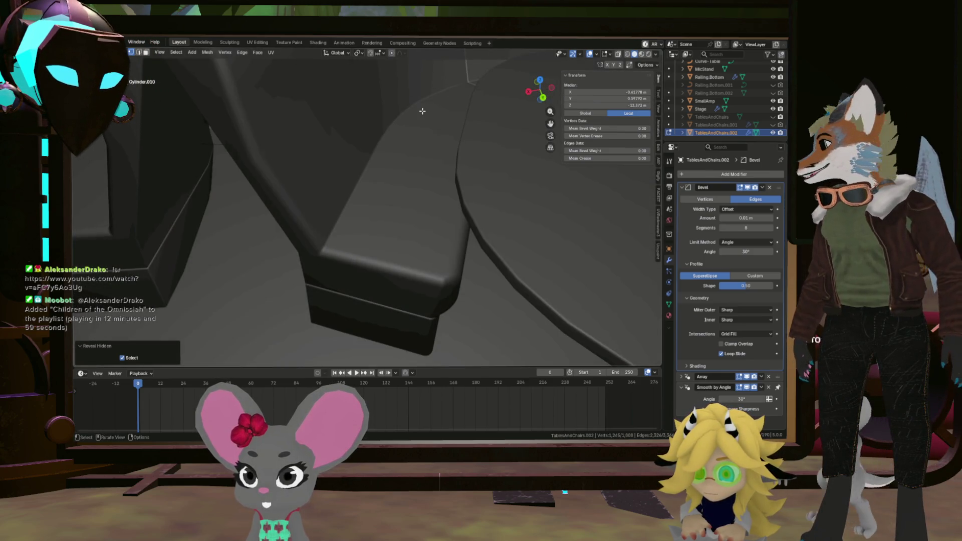
pyautogui.scroll(-4, 444, 110)
pyautogui.moveTo(425, 146)
pyautogui.mouseDown(button='middle')
pyautogui.moveTo(456, 198)
pyautogui.moveTo(445, 230)
pyautogui.mouseUp(button='middle')
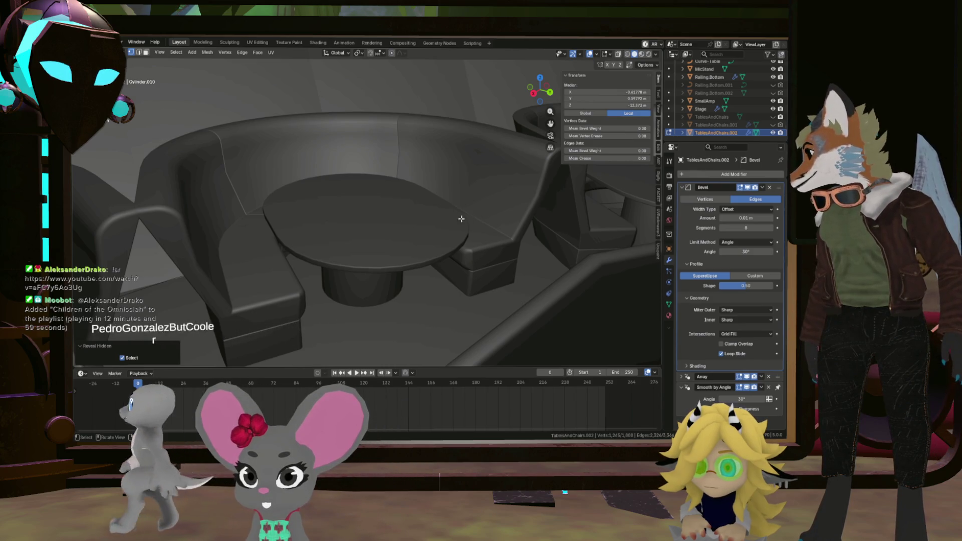
pyautogui.moveTo(440, 287)
pyautogui.mouseDown(button='middle')
pyautogui.moveTo(449, 275)
pyautogui.moveTo(382, 260)
pyautogui.mouseUp(button='middle')
pyautogui.scroll(3, 376, 263)
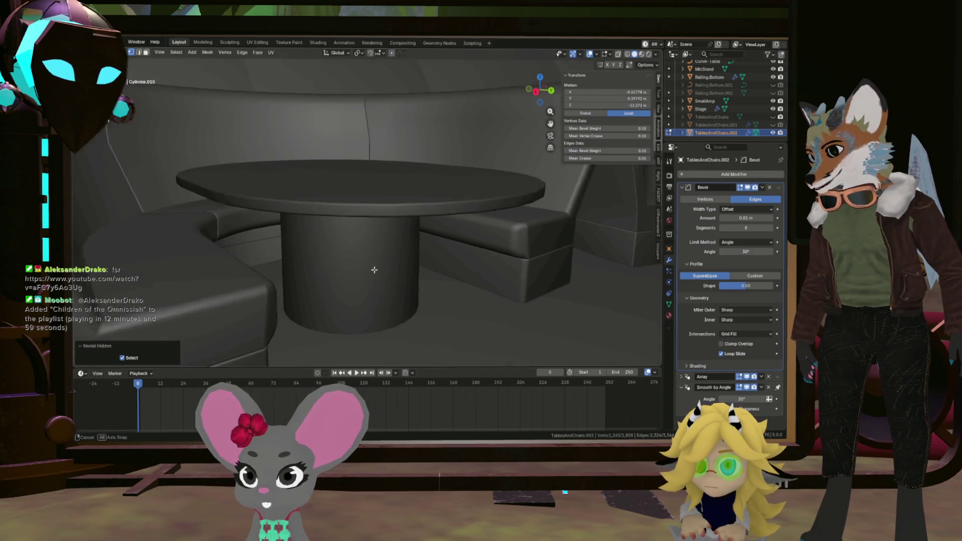
pyautogui.scroll(-3, 353, 246)
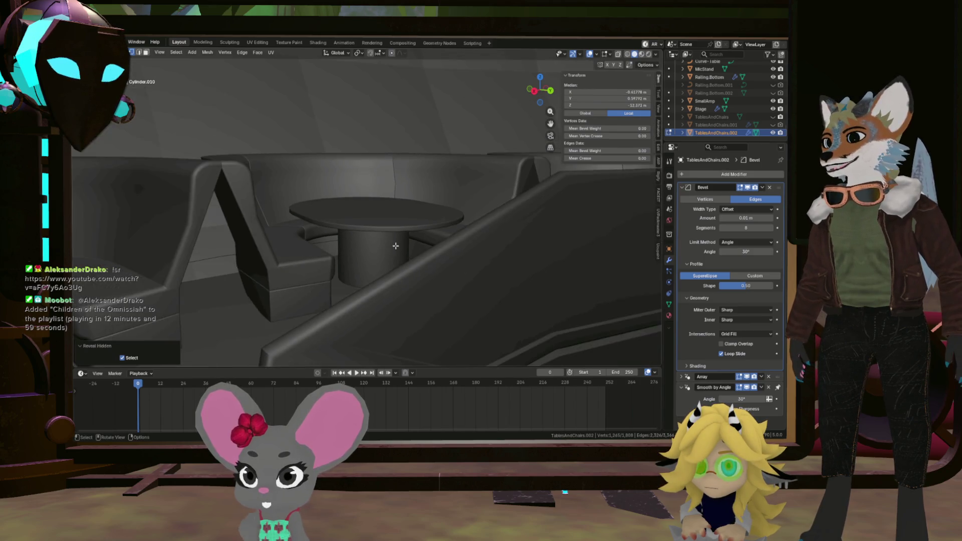
pyautogui.moveTo(353, 245)
pyautogui.mouseDown(button='middle')
pyautogui.moveTo(425, 259)
pyautogui.moveTo(430, 220)
pyautogui.mouseUp(button='middle')
pyautogui.scroll(-3, 424, 259)
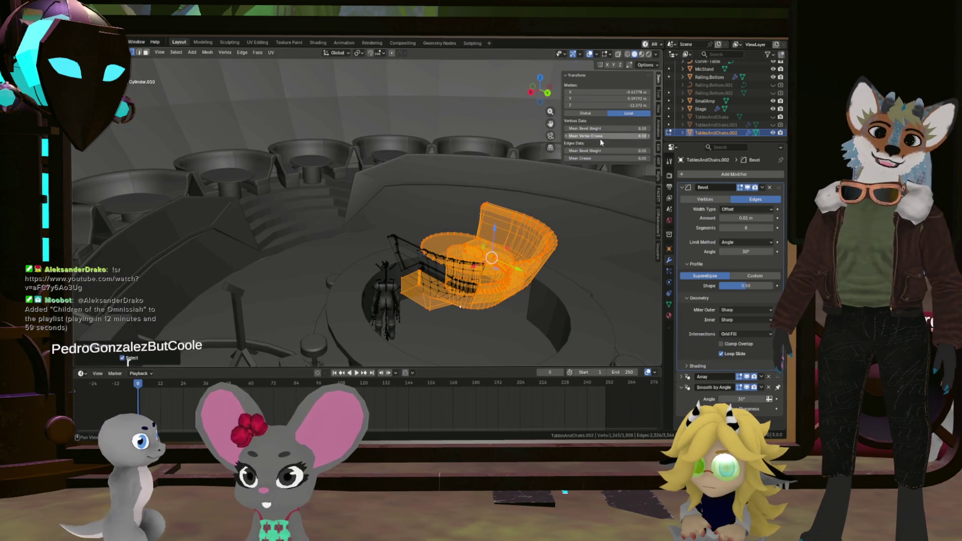
# Step: Clear the booth selection and orbit into a low close view of the table pedestal
pyautogui.click(538, 210)
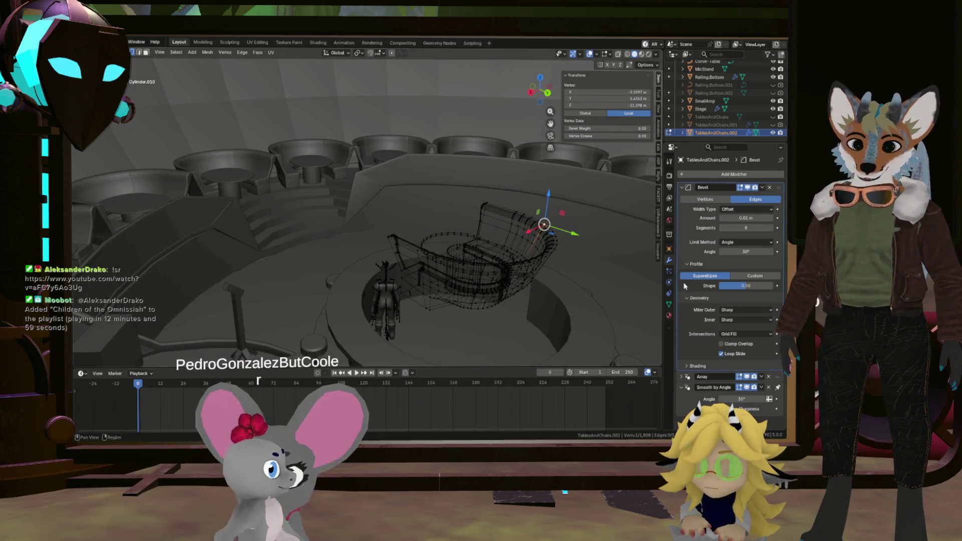
pyautogui.scroll(3, 543, 224)
pyautogui.moveTo(543, 225)
pyautogui.mouseDown(button='middle')
pyautogui.moveTo(535, 320)
pyautogui.moveTo(451, 200)
pyautogui.mouseUp(button='middle')
pyautogui.scroll(2, 535, 320)
pyautogui.scroll(3, 496, 256)
pyautogui.scroll(2, 496, 256)
pyautogui.scroll(-3, 451, 200)
pyautogui.scroll(-1, 444, 223)
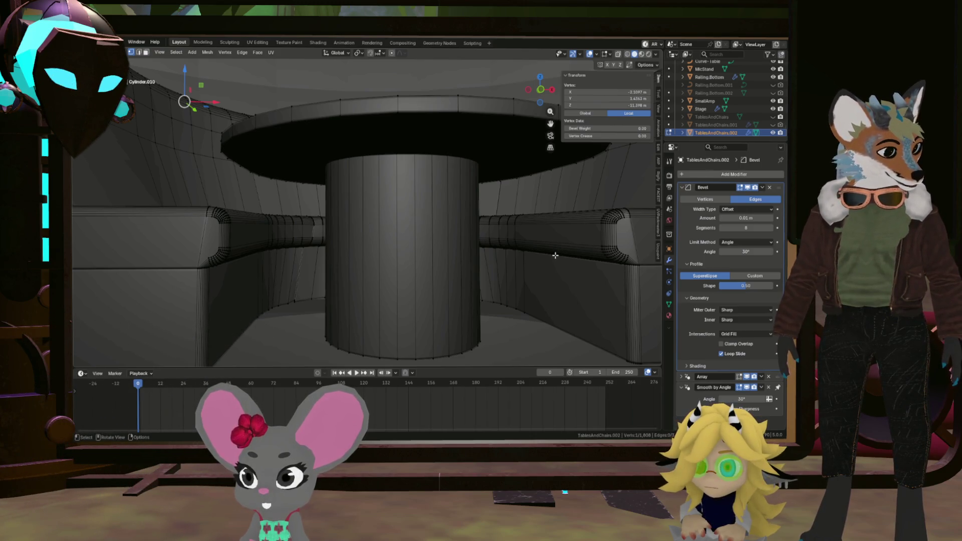
# Step: Add a centred loop cut around the pedestal and lower its top edges below the tabletop
pyautogui.moveTo(452, 271); pyautogui.dragTo(439, 266, button='middle')
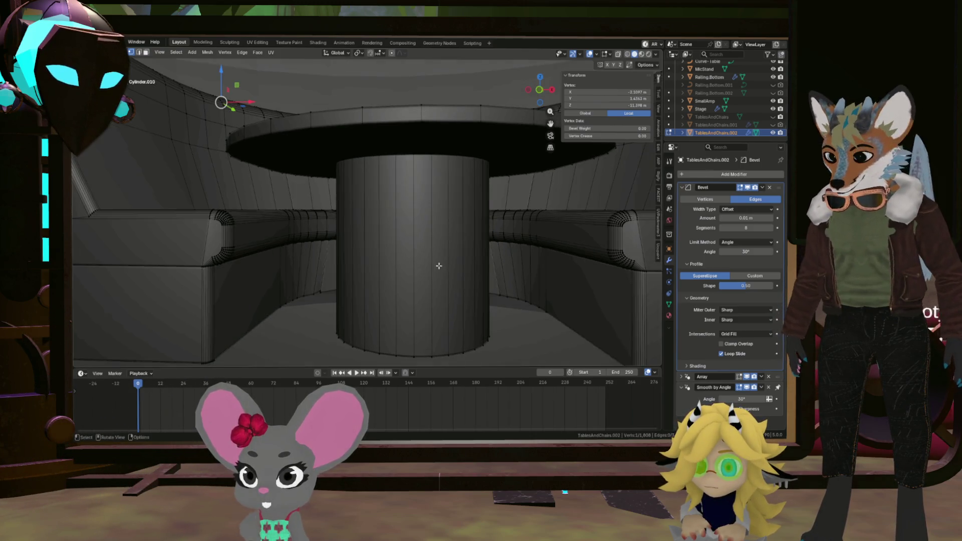
pyautogui.click(464, 241)
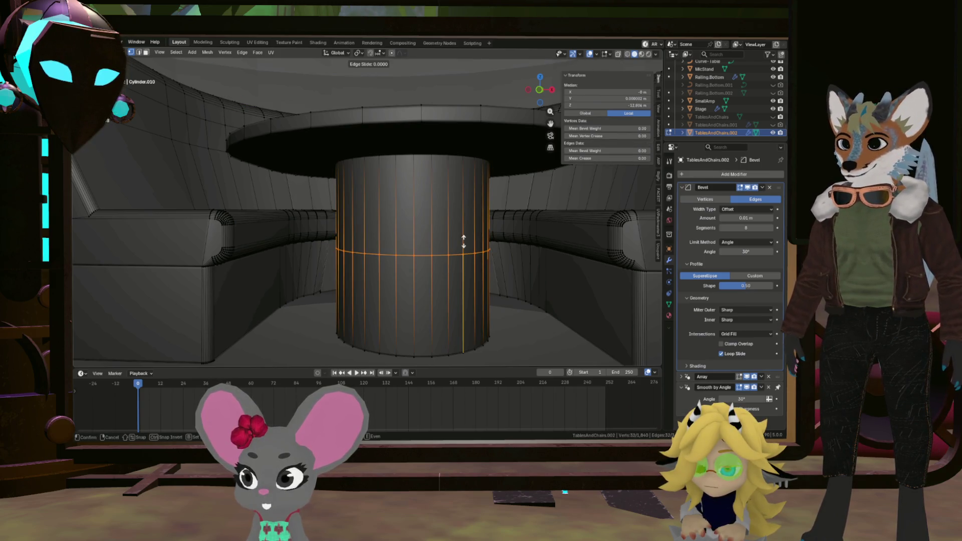
pyautogui.rightClick(463, 240)
pyautogui.press('g')
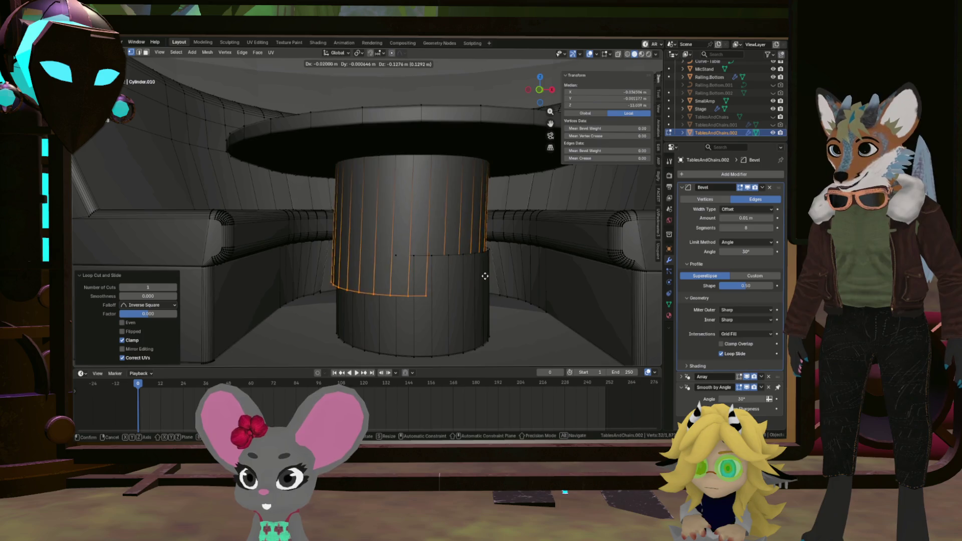
pyautogui.click(488, 239)
pyautogui.moveTo(489, 239)
pyautogui.mouseDown(button='middle')
pyautogui.moveTo(485, 213)
pyautogui.moveTo(462, 295)
pyautogui.mouseUp(button='middle')
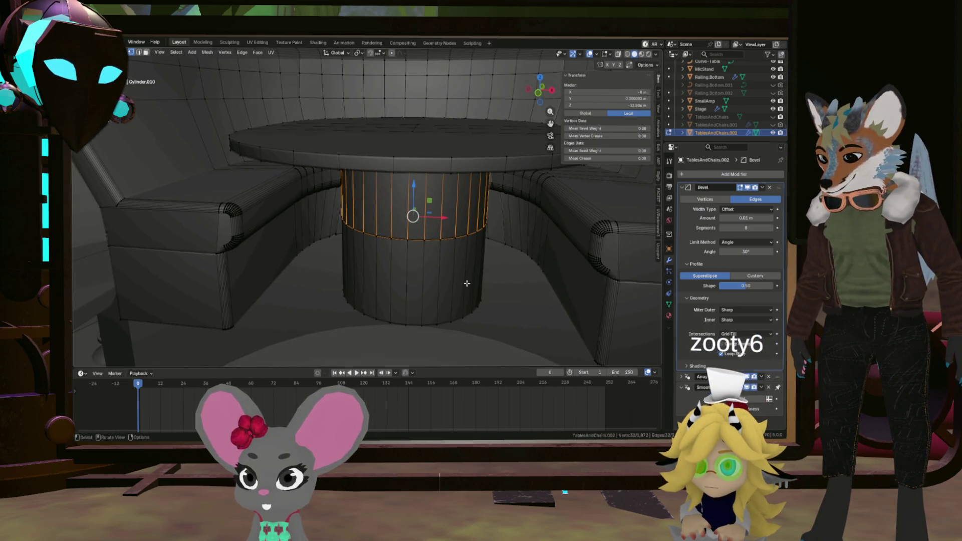
pyautogui.hotkey('ctrl', 'z')
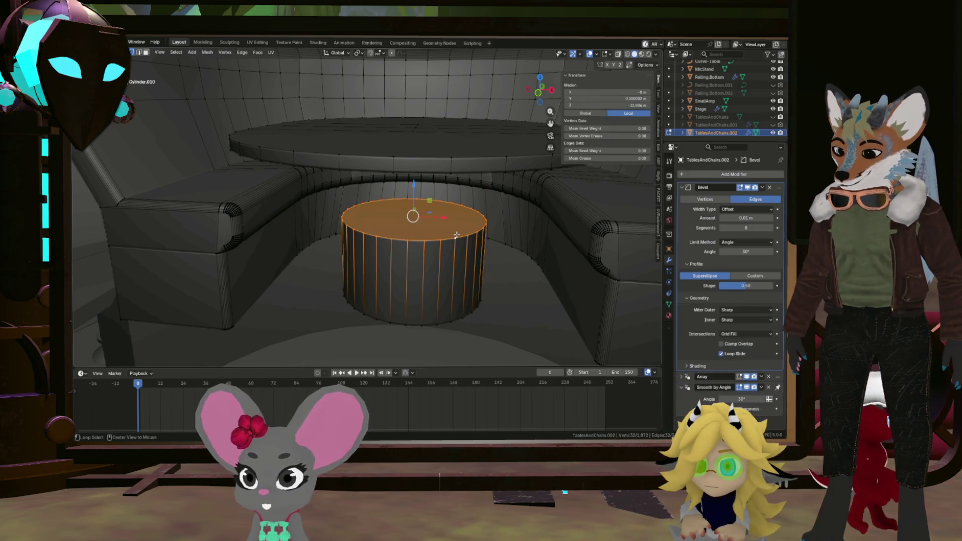
# Step: Clear the selection and switch back to Object Mode over the wider stage
pyautogui.moveTo(457, 236)
pyautogui.mouseDown(button='middle')
pyautogui.moveTo(511, 316)
pyautogui.moveTo(533, 292)
pyautogui.moveTo(440, 301)
pyautogui.mouseUp(button='middle')
pyautogui.scroll(-3, 511, 316)
pyautogui.click(512, 317)
pyautogui.scroll(-3, 512, 317)
pyautogui.press('Tab')
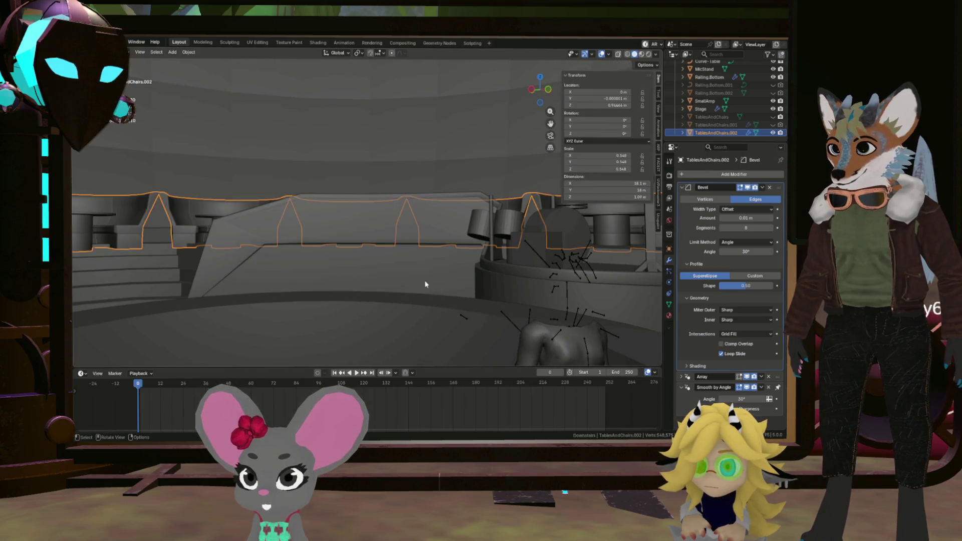
pyautogui.scroll(-3, 440, 300)
pyautogui.moveTo(386, 253); pyautogui.dragTo(329, 169, button='middle')
pyautogui.scroll(3, 329, 169)
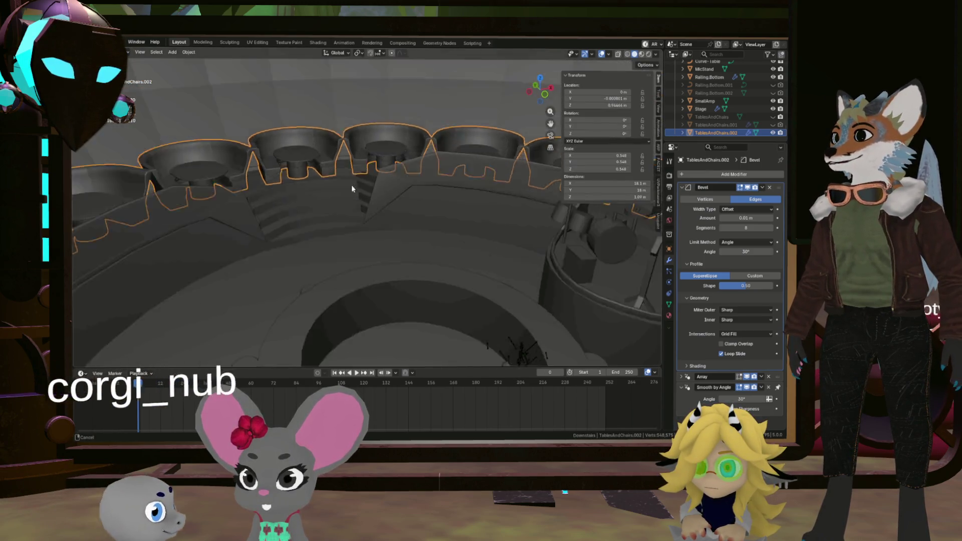
pyautogui.scroll(2, 351, 185)
pyautogui.moveTo(356, 240)
pyautogui.mouseDown(button='middle')
pyautogui.moveTo(343, 228)
pyautogui.moveTo(388, 242)
pyautogui.moveTo(312, 248)
pyautogui.moveTo(390, 257)
pyautogui.moveTo(439, 299)
pyautogui.moveTo(413, 285)
pyautogui.moveTo(439, 286)
pyautogui.moveTo(441, 305)
pyautogui.moveTo(420, 298)
pyautogui.mouseUp(button='middle')
pyautogui.scroll(2, 343, 224)
pyautogui.scroll(-2, 323, 252)
pyautogui.scroll(-2, 373, 265)
pyautogui.scroll(4, 453, 281)
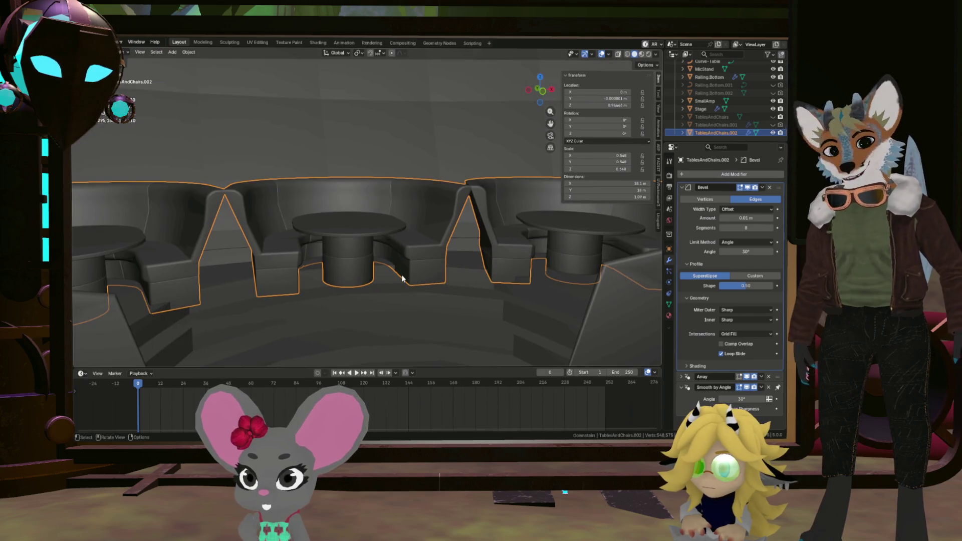
pyautogui.moveTo(408, 271)
pyautogui.mouseDown(button='middle')
pyautogui.moveTo(466, 270)
pyautogui.moveTo(395, 282)
pyautogui.moveTo(490, 247)
pyautogui.moveTo(423, 263)
pyautogui.moveTo(467, 259)
pyautogui.mouseUp(button='middle')
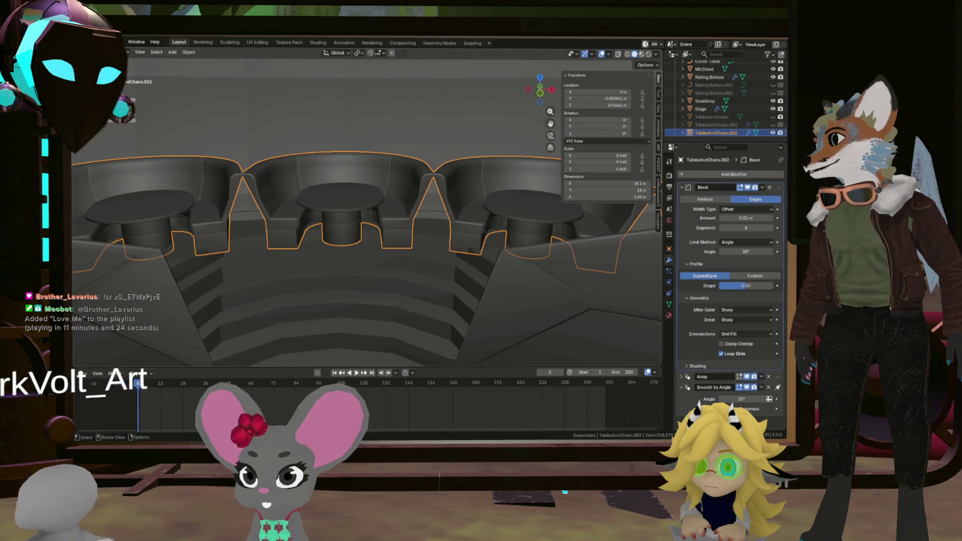
pyautogui.scroll(-1, 414, 280)
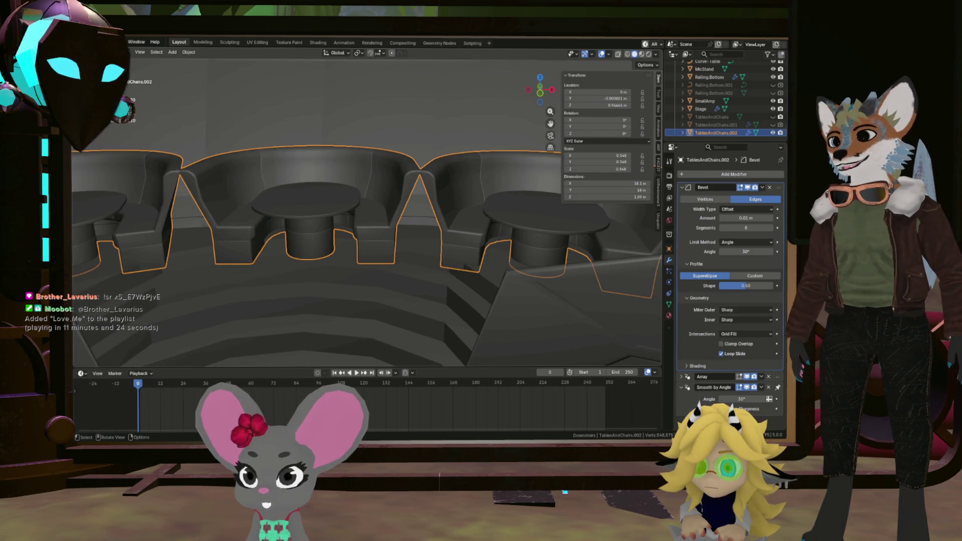
pyautogui.scroll(-3, 414, 280)
pyautogui.scroll(4, 474, 199)
pyautogui.scroll(3, 474, 199)
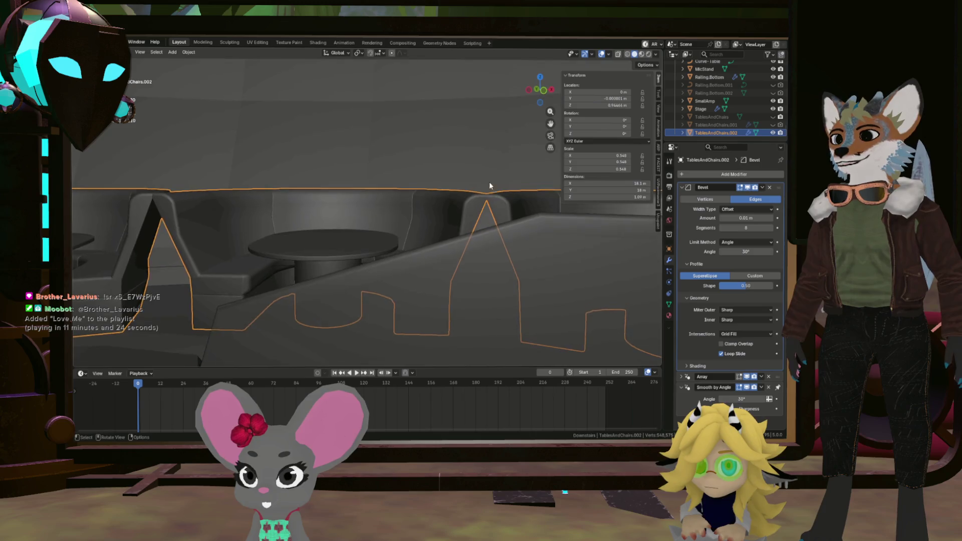
pyautogui.scroll(2, 472, 195)
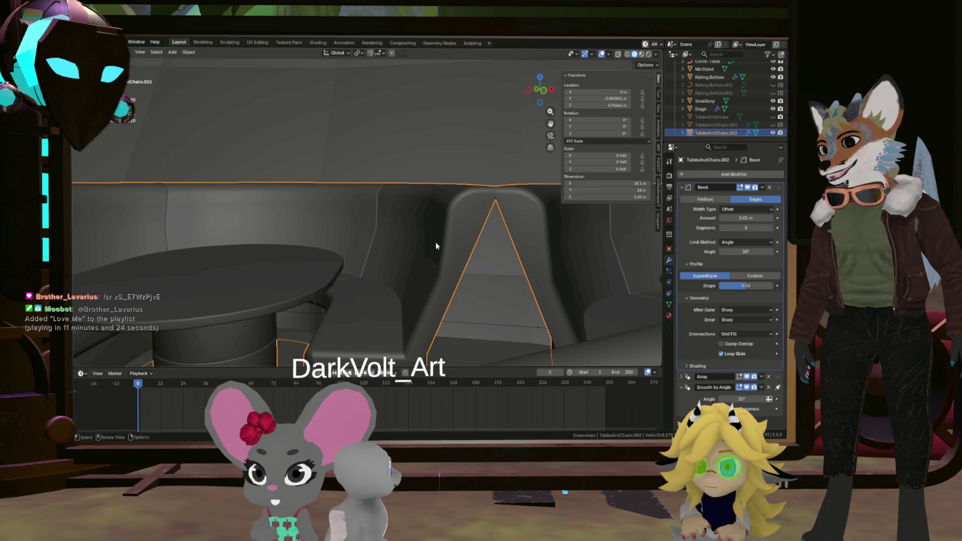
pyautogui.scroll(-5, 421, 290)
pyautogui.moveTo(420, 290)
pyautogui.mouseDown(button='middle')
pyautogui.moveTo(460, 276)
pyautogui.moveTo(496, 233)
pyautogui.mouseUp(button='middle')
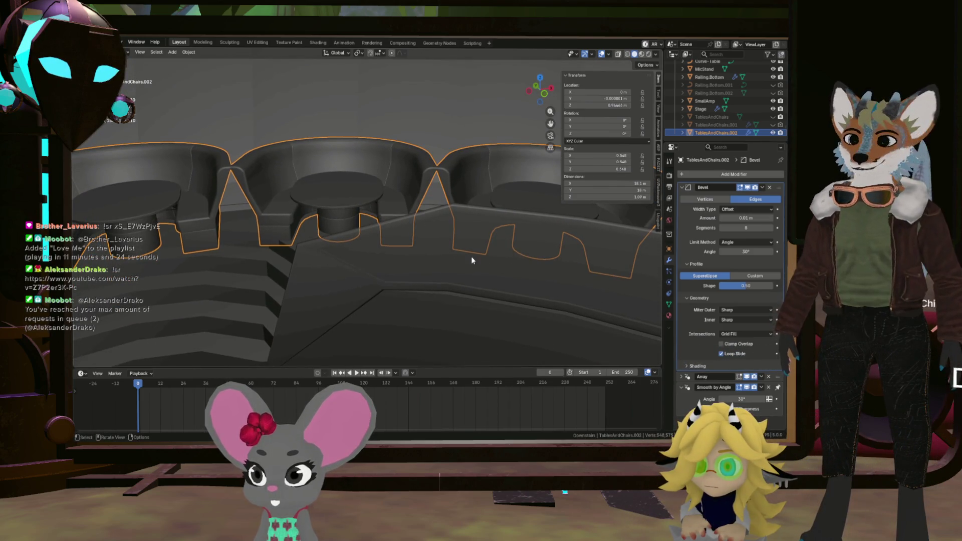
pyautogui.scroll(-4, 471, 261)
pyautogui.scroll(-3, 355, 257)
pyautogui.moveTo(355, 257)
pyautogui.mouseDown(button='middle')
pyautogui.moveTo(374, 208)
pyautogui.moveTo(402, 260)
pyautogui.moveTo(471, 262)
pyautogui.moveTo(468, 279)
pyautogui.mouseUp(button='middle')
pyautogui.scroll(-3, 402, 257)
pyautogui.scroll(3, 573, 285)
pyautogui.moveTo(574, 284); pyautogui.dragTo(412, 270, button='middle')
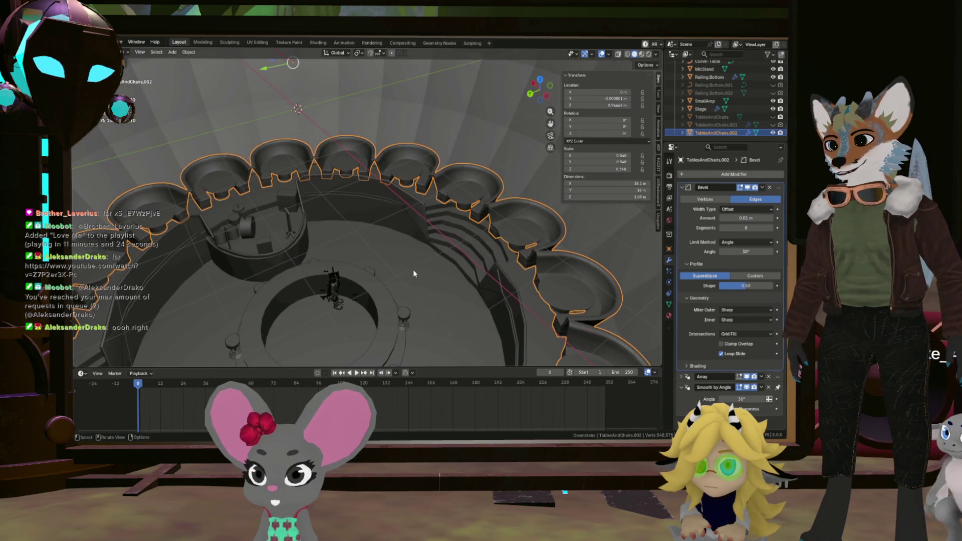
pyautogui.scroll(3, 342, 270)
pyautogui.click(286, 275)
pyautogui.press('Tab')
pyautogui.scroll(5, 286, 275)
pyautogui.scroll(2, 331, 248)
# Step: Select the backrest's vertical and horizontal edge loops and scale them inward
pyautogui.moveTo(286, 276)
pyautogui.mouseDown(button='middle')
pyautogui.moveTo(330, 248)
pyautogui.moveTo(393, 240)
pyautogui.mouseUp(button='middle')
pyautogui.keyDown('alt'); pyautogui.click(453, 240); pyautogui.keyUp('alt')
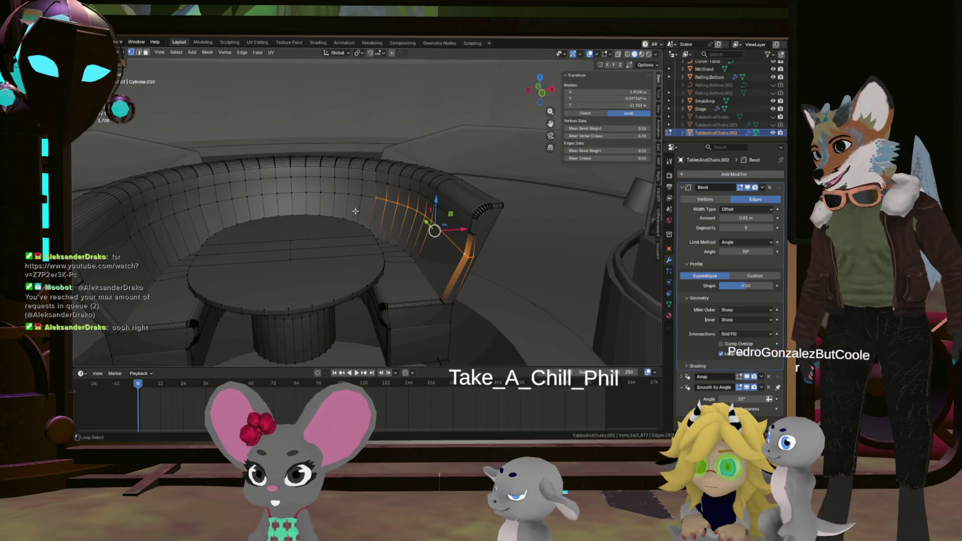
pyautogui.keyDown('alt'); pyautogui.keyDown('shift'); pyautogui.click(178, 216); pyautogui.keyUp('shift'); pyautogui.keyUp('alt')
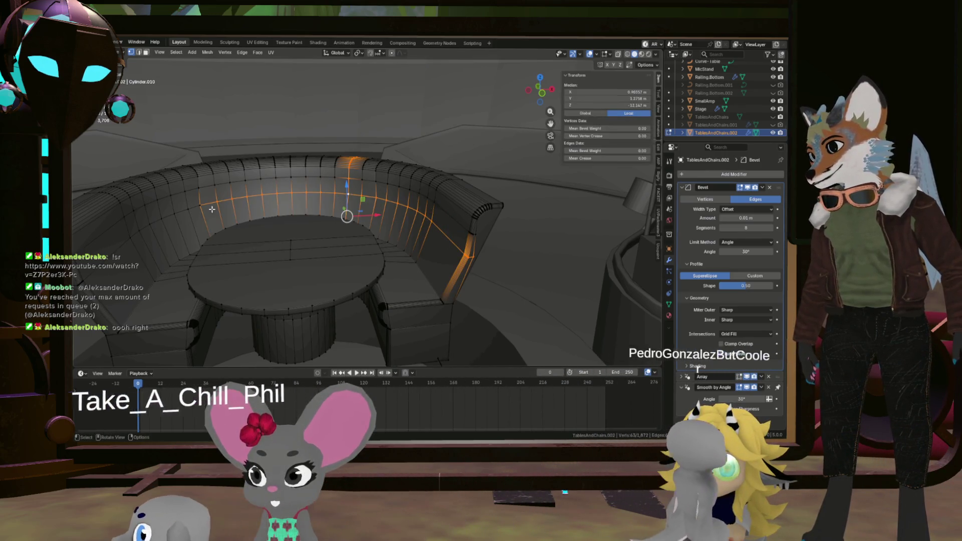
pyautogui.moveTo(179, 215); pyautogui.dragTo(337, 238, button='middle')
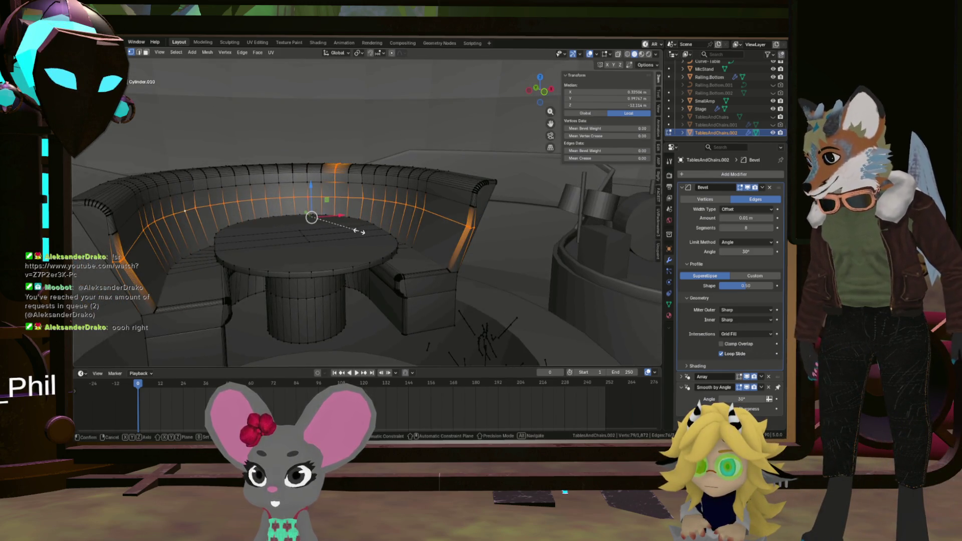
pyautogui.click(355, 215)
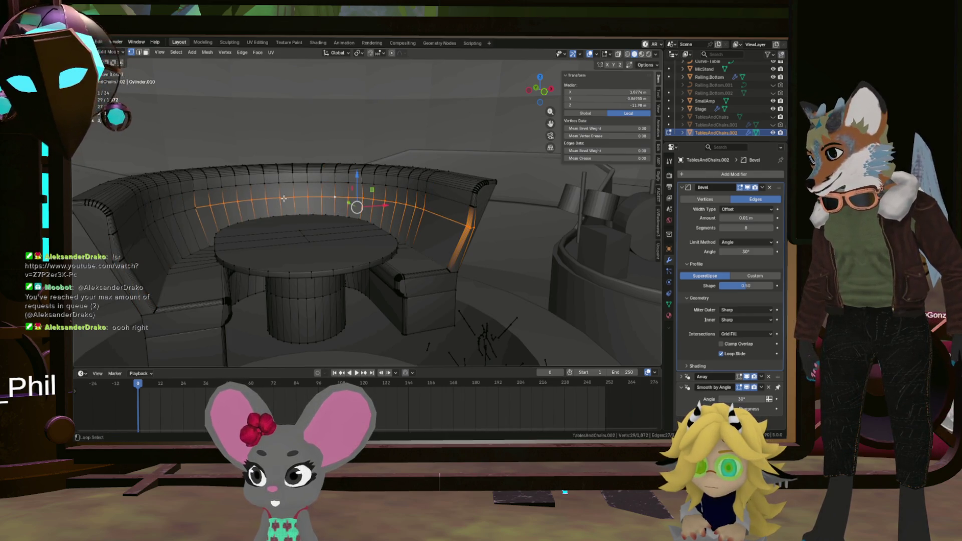
pyautogui.press('s')
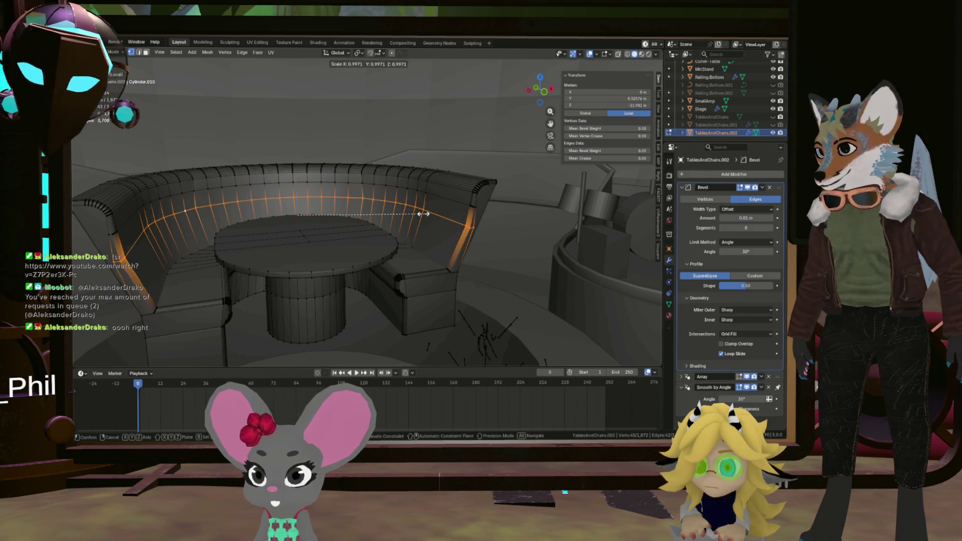
pyautogui.click(413, 215)
# Step: Raise the loops along Z and scale them smaller again
pyautogui.moveTo(413, 214)
pyautogui.mouseDown(button='middle')
pyautogui.moveTo(336, 252)
pyautogui.moveTo(357, 226)
pyautogui.moveTo(293, 184)
pyautogui.mouseUp(button='middle')
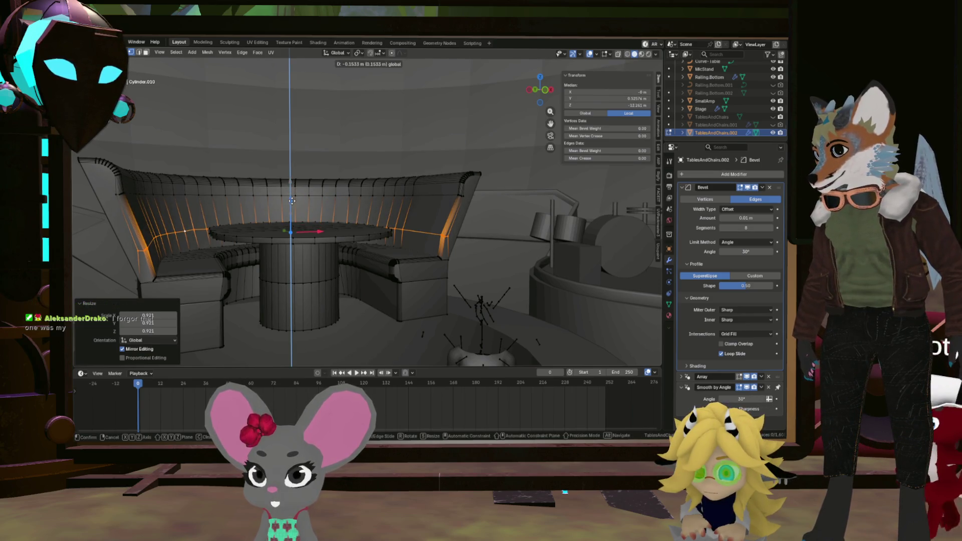
pyautogui.click(292, 201)
pyautogui.moveTo(292, 201)
pyautogui.mouseDown(button='middle')
pyautogui.moveTo(476, 242)
pyautogui.moveTo(450, 301)
pyautogui.moveTo(438, 236)
pyautogui.moveTo(468, 253)
pyautogui.moveTo(370, 221)
pyautogui.moveTo(444, 202)
pyautogui.mouseUp(button='middle')
pyautogui.press('s')
pyautogui.click(469, 241)
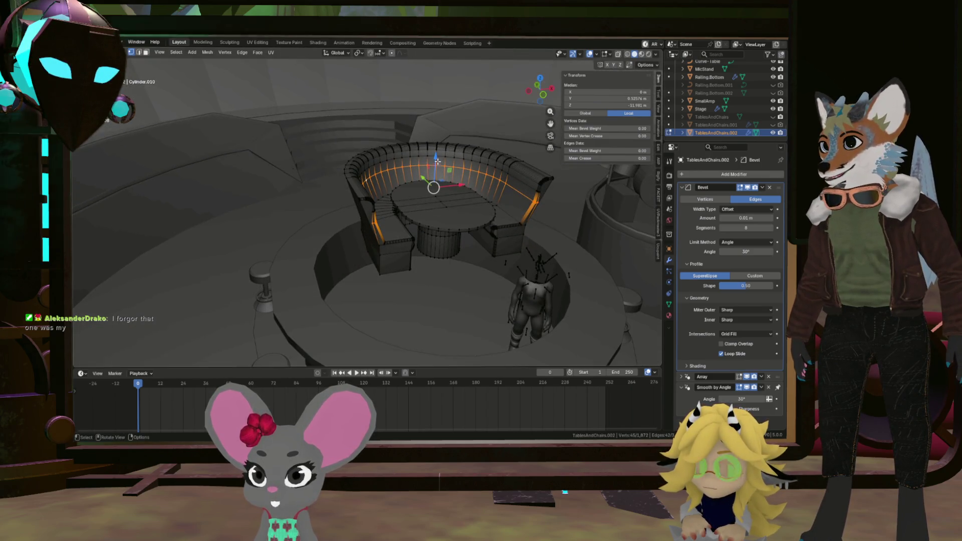
# Step: Refine the loop scale to about 92.5% and check the booth from above
pyautogui.moveTo(437, 161); pyautogui.dragTo(441, 185, button='middle')
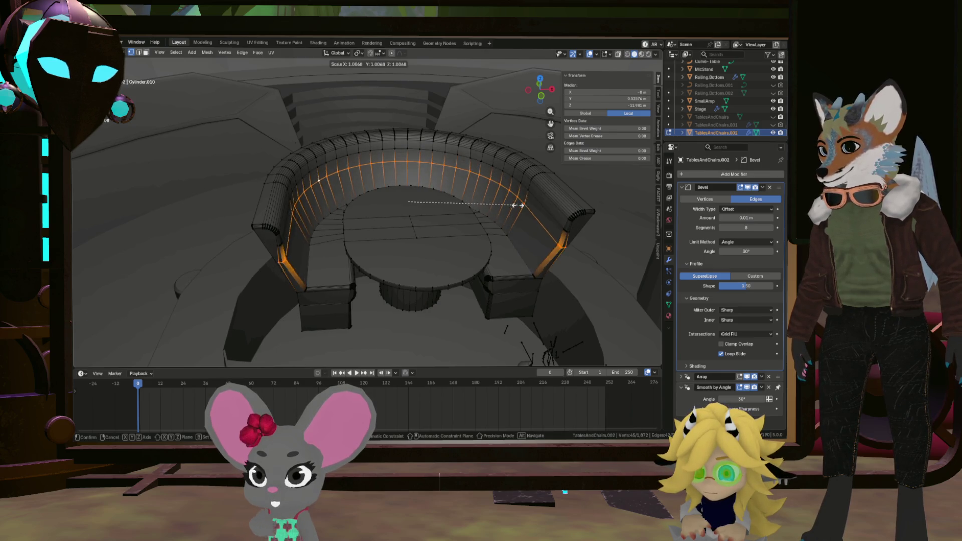
pyautogui.click(517, 204)
pyautogui.scroll(2, 526, 218)
pyautogui.scroll(4, 553, 229)
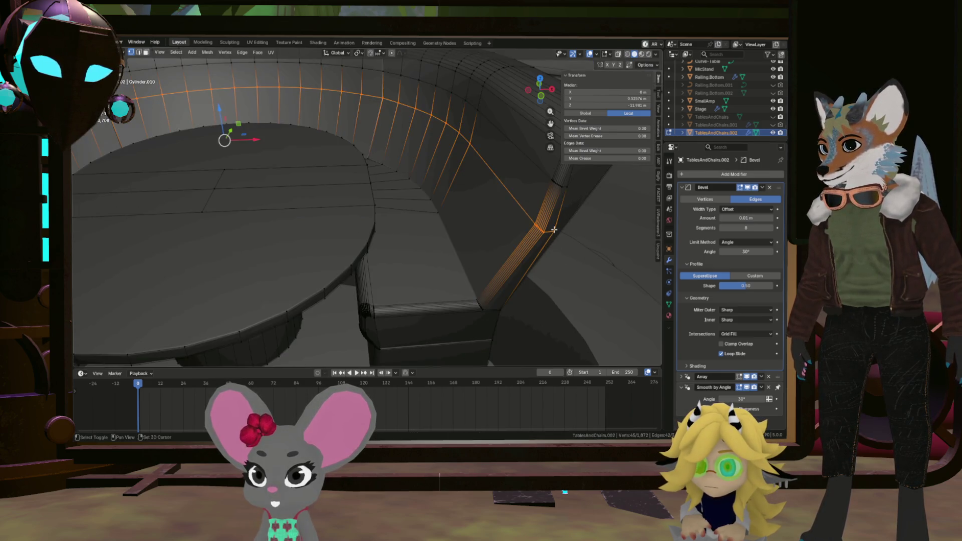
pyautogui.scroll(-5, 553, 229)
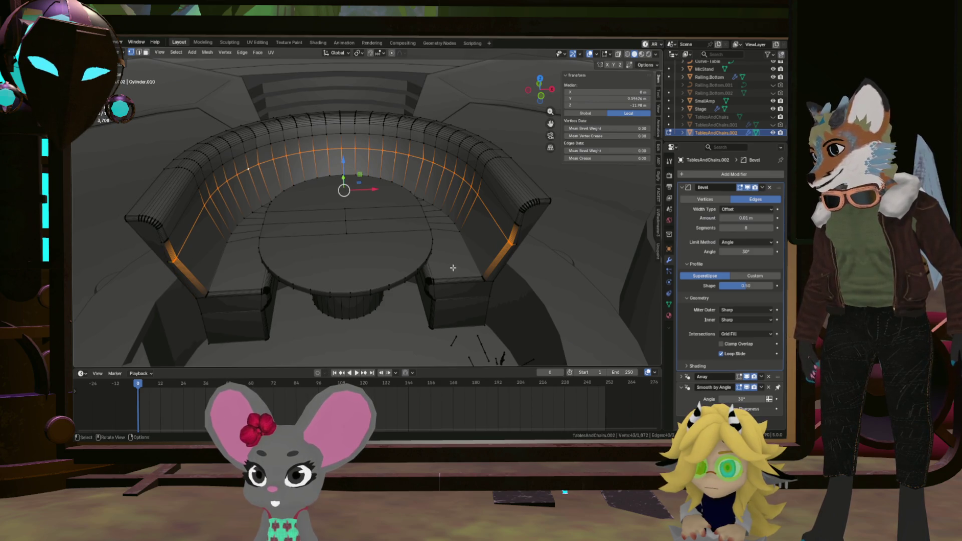
pyautogui.click(496, 240)
pyautogui.moveTo(496, 239); pyautogui.dragTo(350, 158, button='middle')
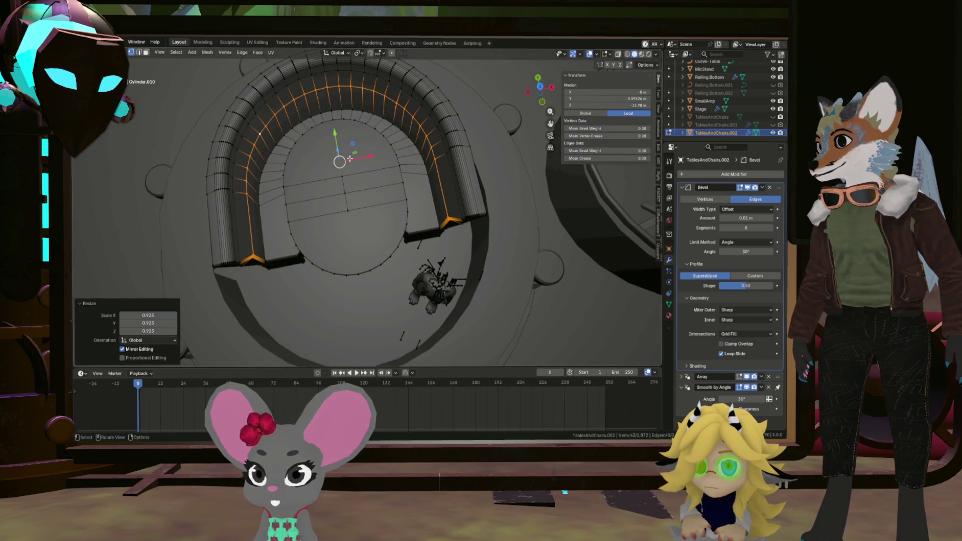